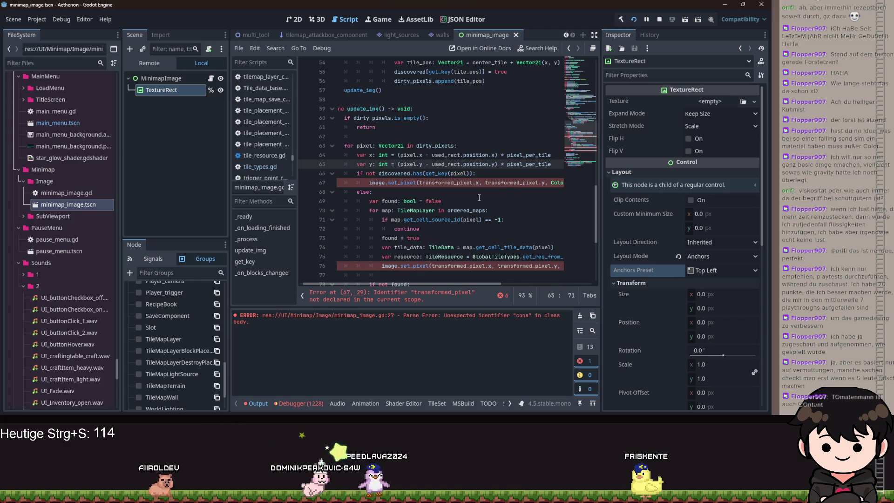
Delete the old undiscovered-pixel lines 66–68 from update_img
left_click_drag(551, 164, 463, 164)
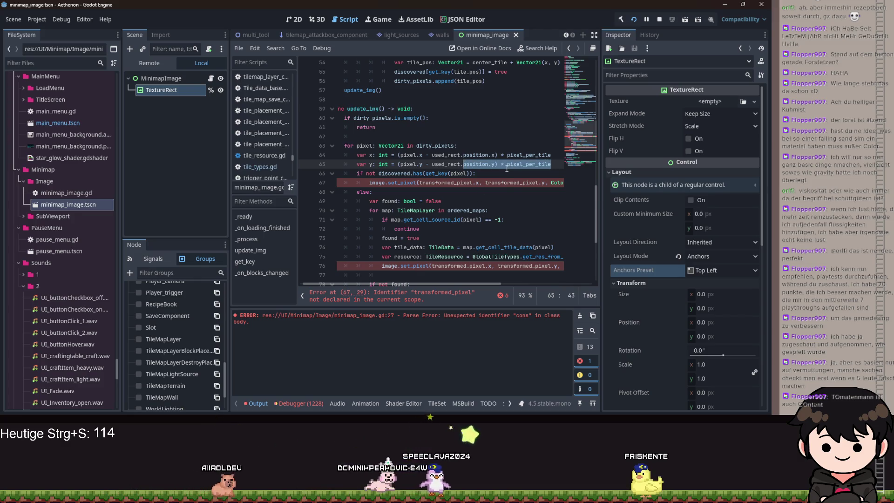
left_click(557, 164)
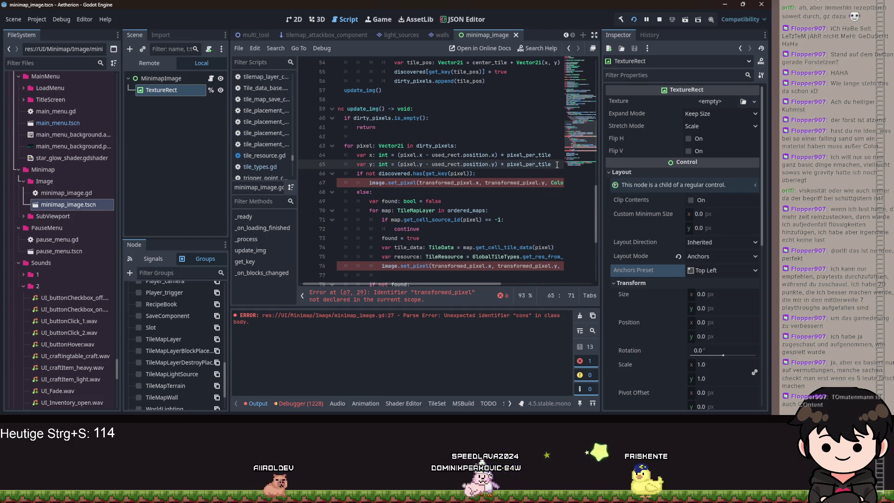
mouse_move(387, 192)
left_mouse_down()
mouse_move(346, 188)
mouse_move(332, 176)
left_mouse_up()
key("BackSpace")
key("BackSpace")
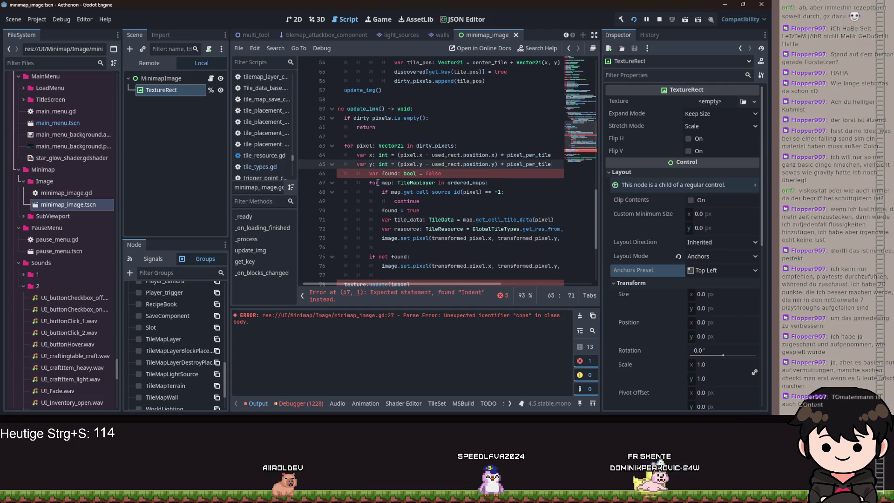
Add 'var color: Color = Color.BLACK' and an 'if discovered.has(get_key(tile_pos)):' check
key("Return")
type("var color: Color = Col")
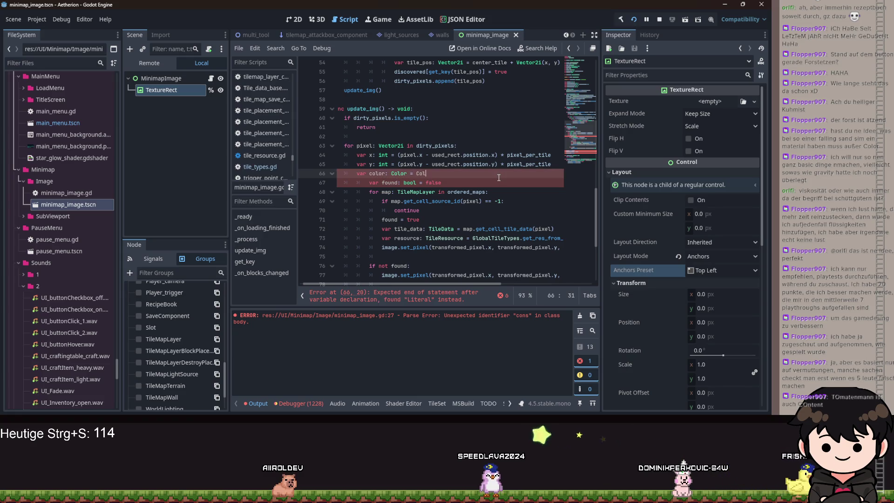
type("or.BLACK")
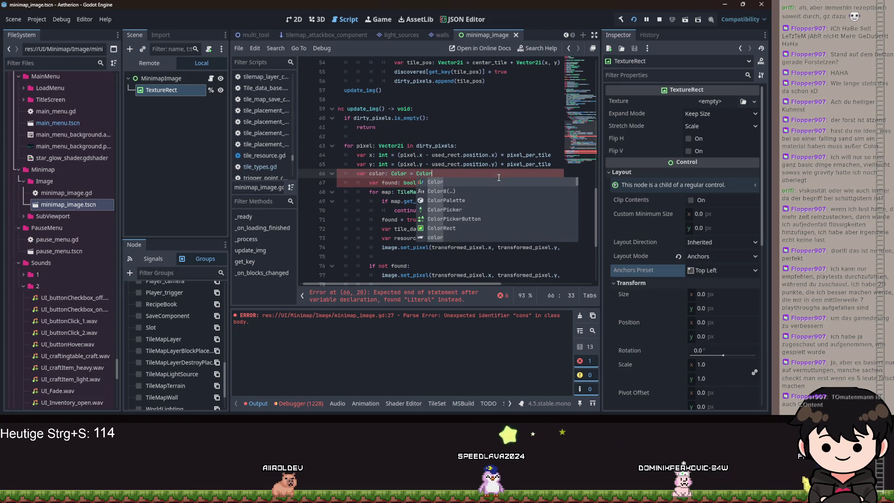
key("Return")
type("if ")
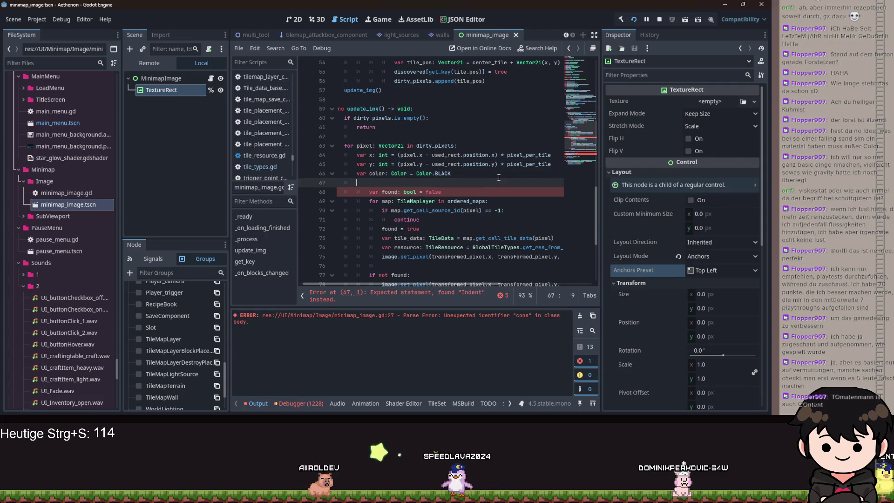
type("di")
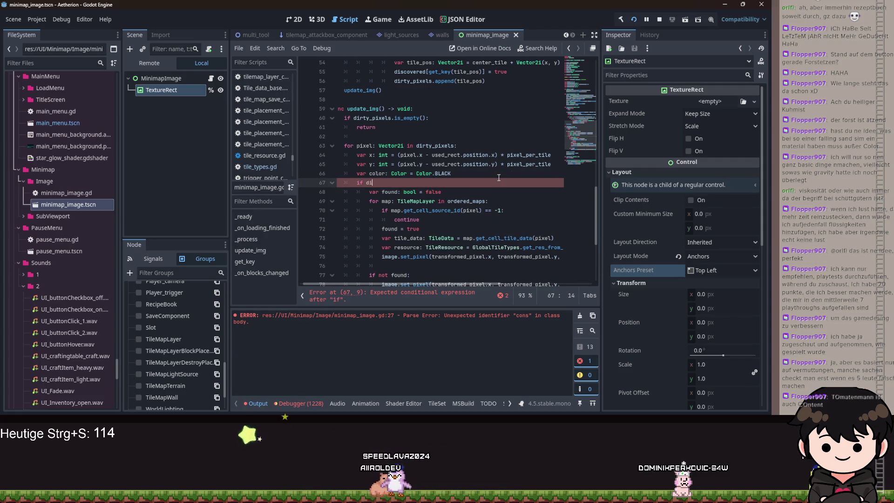
type("scovered.has(get_")
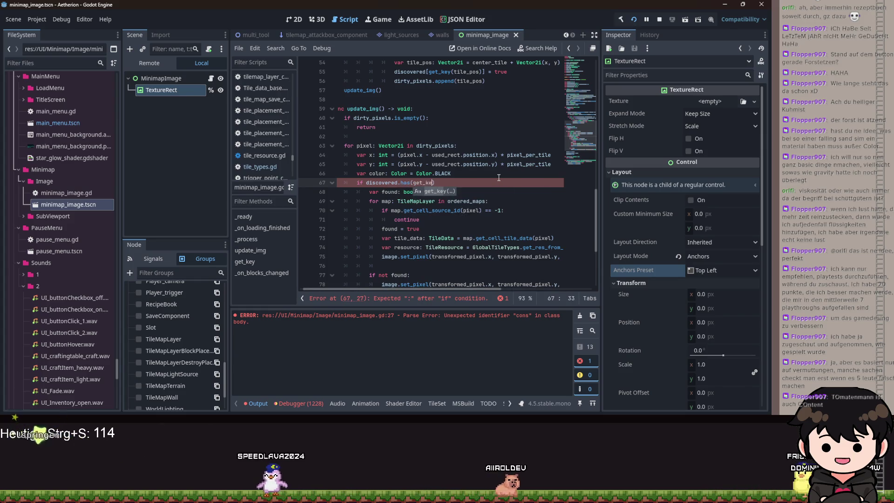
type("key(tile_pos")
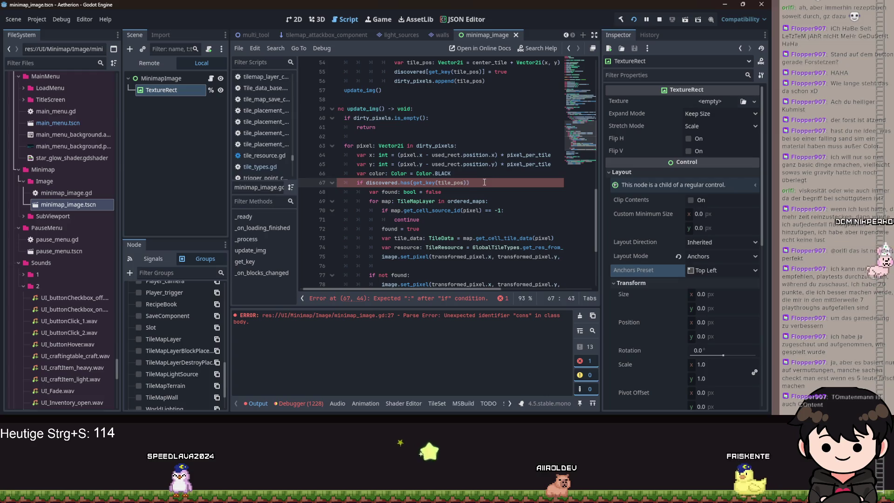
type(")):")
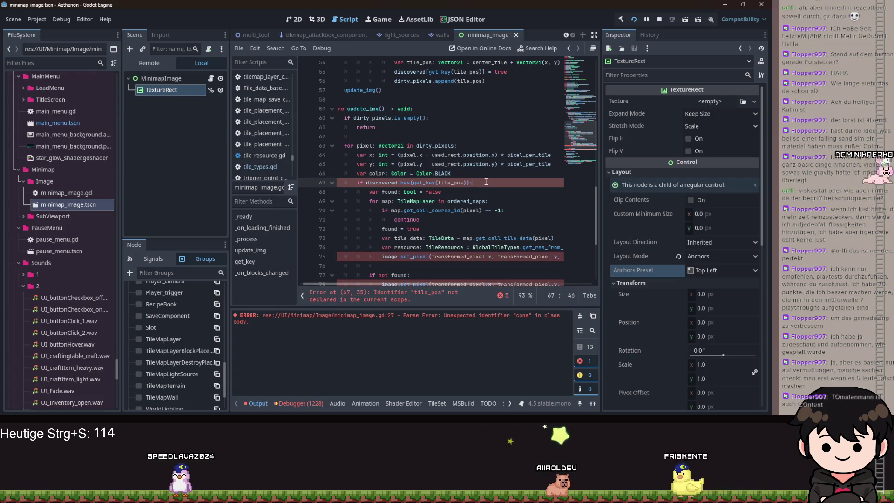
Delete the found flag declaration, the 'found = true' line and the per-layer set_pixel call
scroll(471, 186, "down", 1)
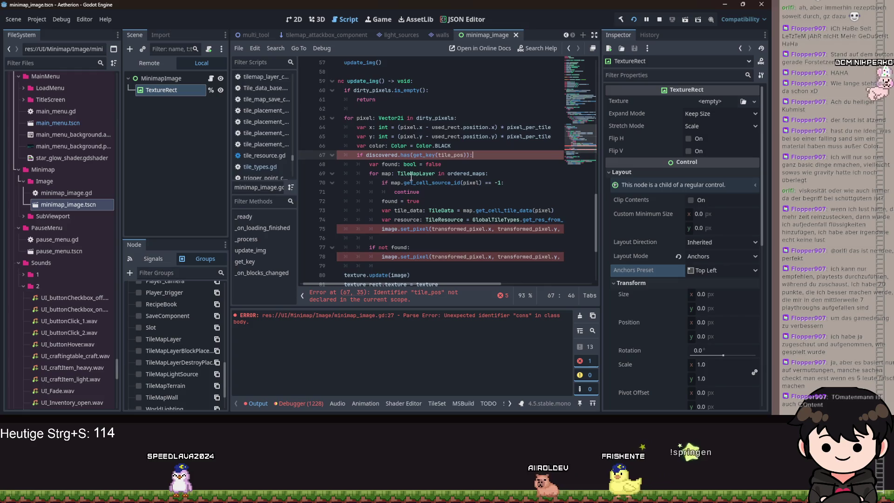
key("shift+Down")
key("BackSpace")
left_click(379, 165)
left_click(440, 192)
key("shift+Up")
key("BackSpace")
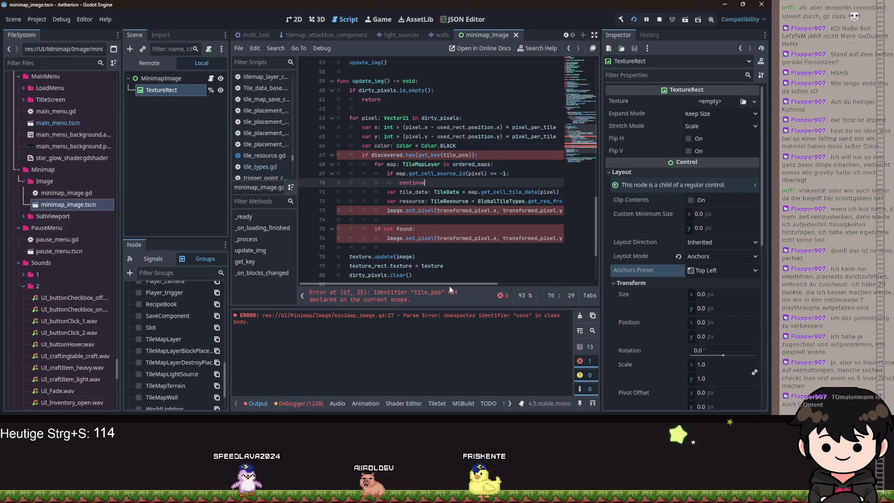
left_click(396, 211)
key("ctrl+shift+k")
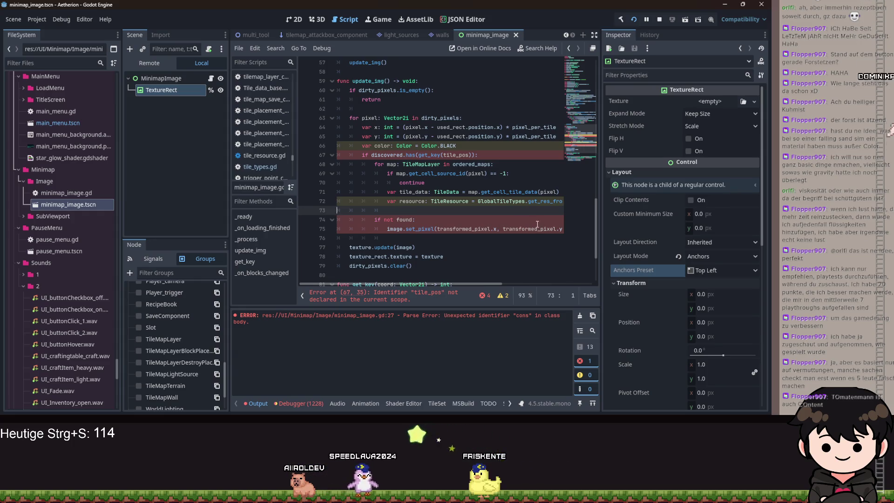
Add 'color = resource.color' and 'break' after the tile resource line, then outdent
left_click(421, 201)
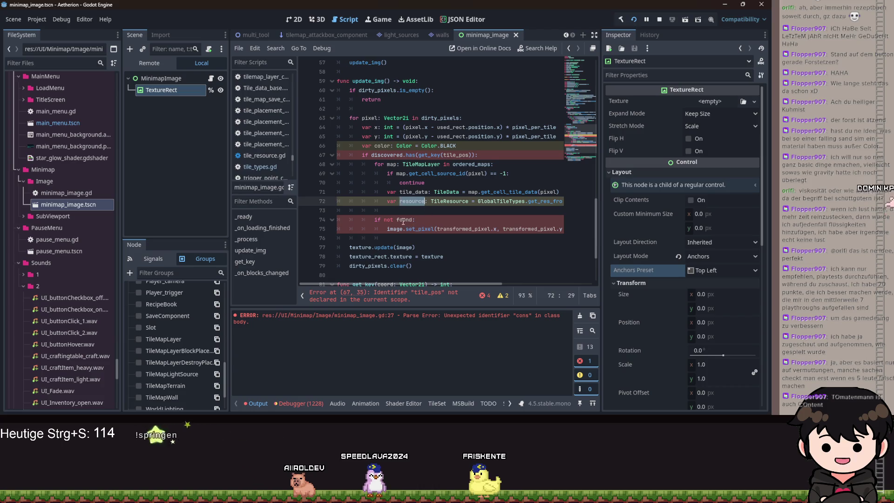
key("ctrl+Return")
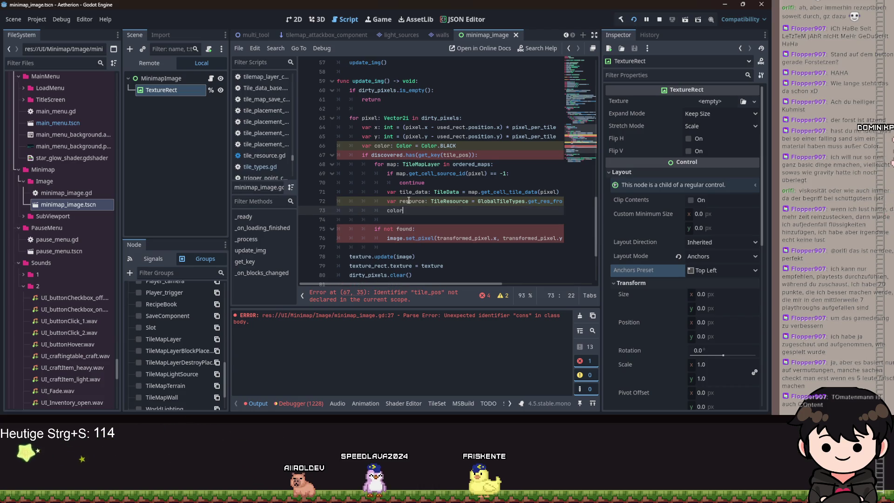
type(" = resource")
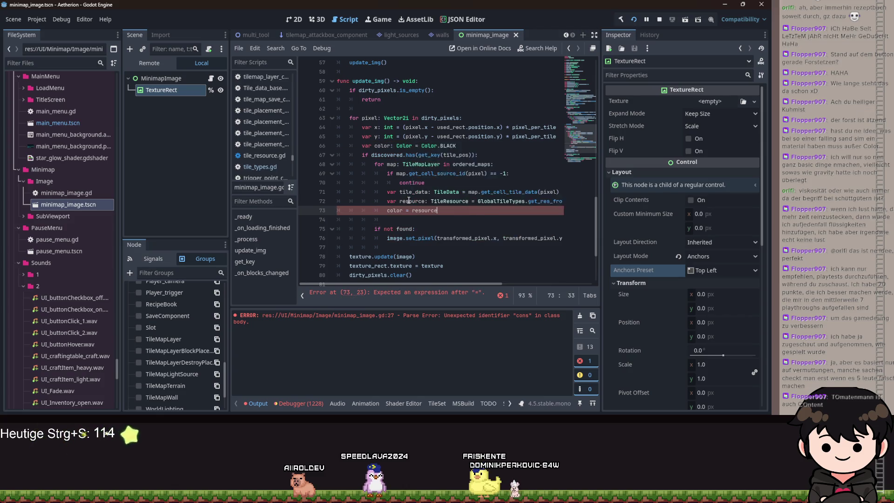
type(".color")
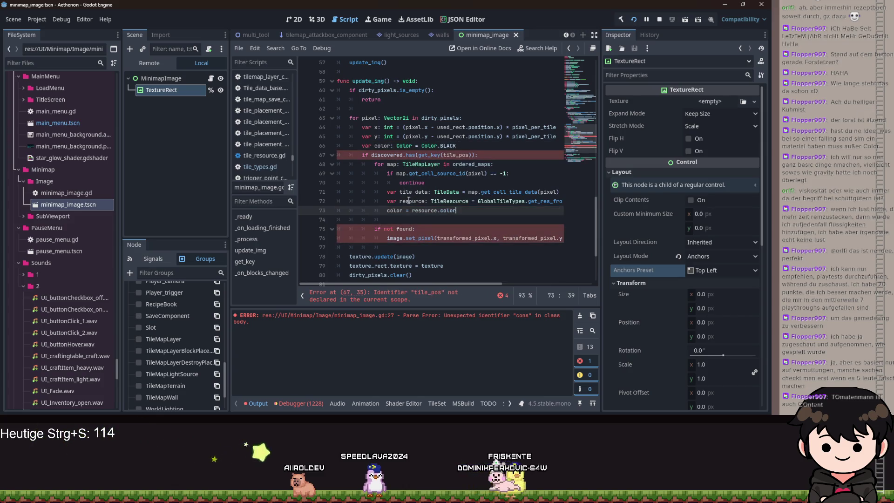
key("Return")
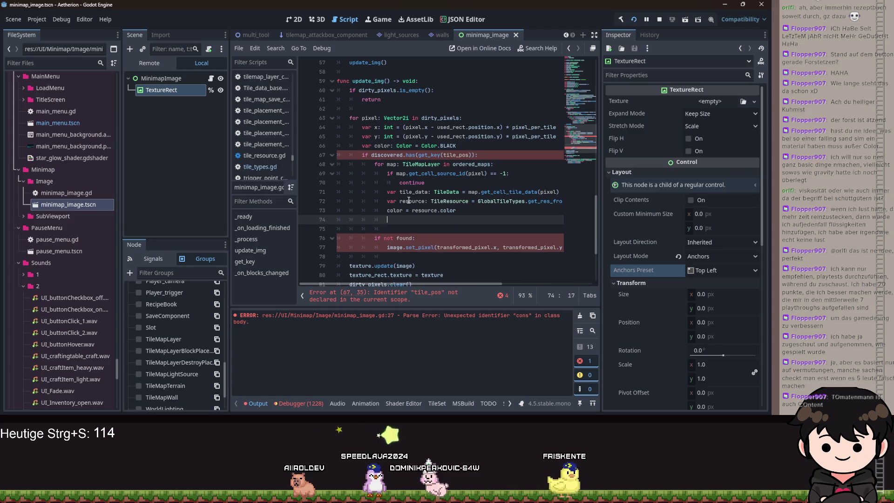
type("break")
key("Return")
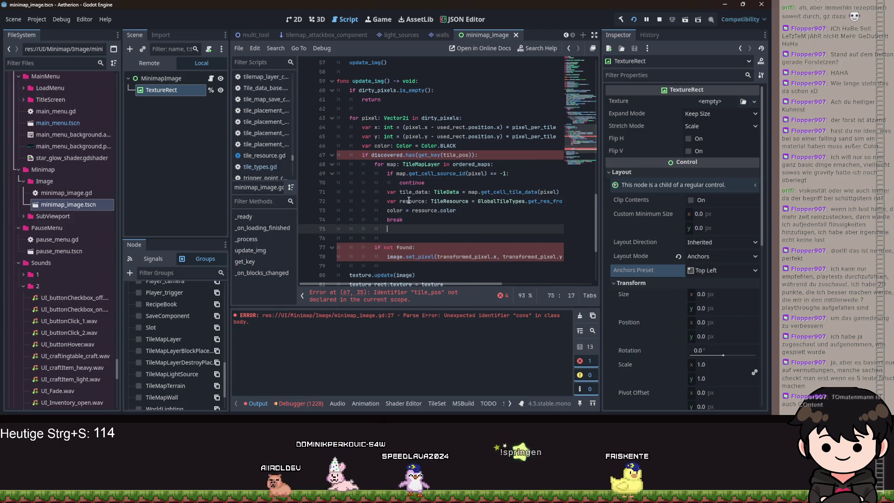
key("BackSpace")
key("BackSpace")
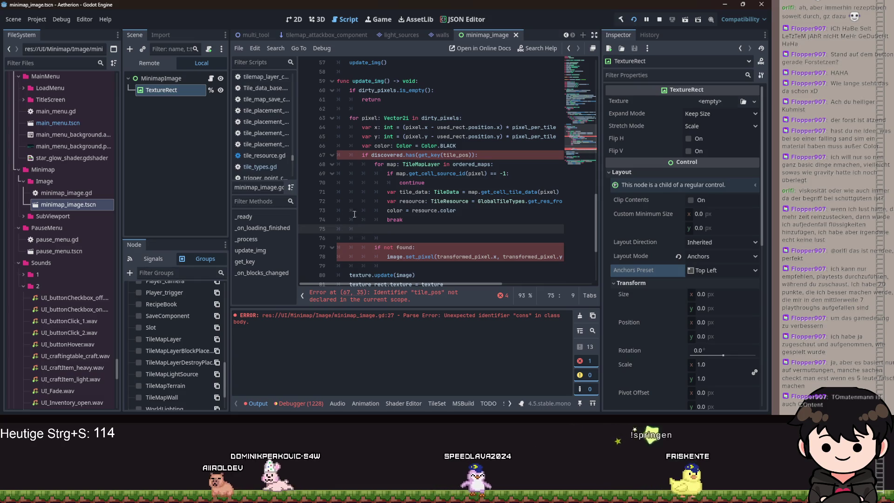
Remove the leftover 'if not found' block from update_img
left_click_drag(374, 248, 589, 256)
key("BackSpace")
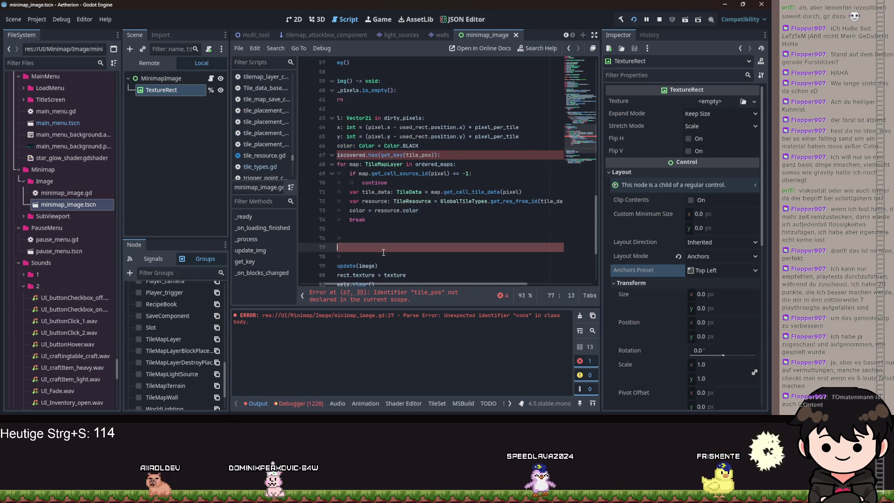
key("Down")
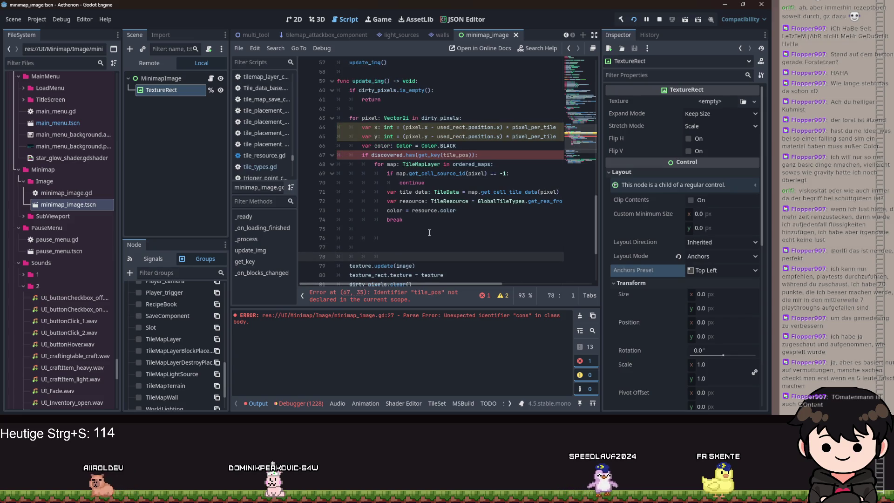
key("Up")
key("Up")
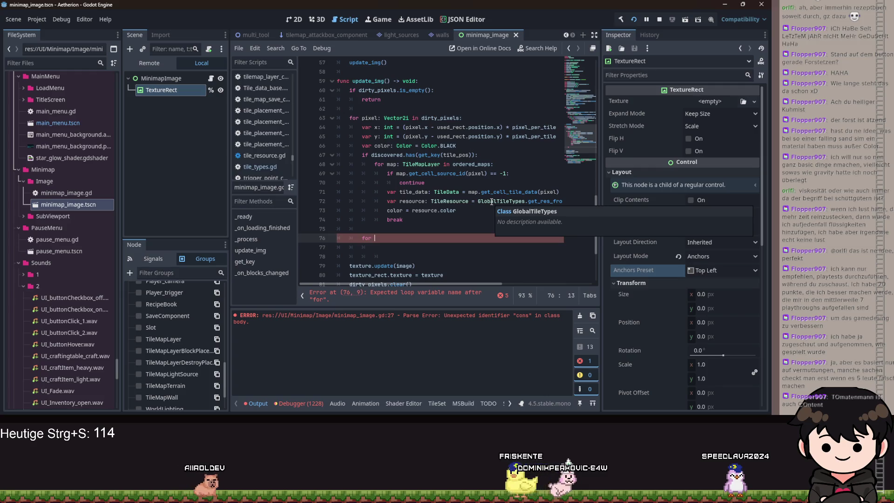
Write the outer 'for x: int in pixel_per_tile:' loop
type("d")
key("BackSpace")
type("x: int in rang")
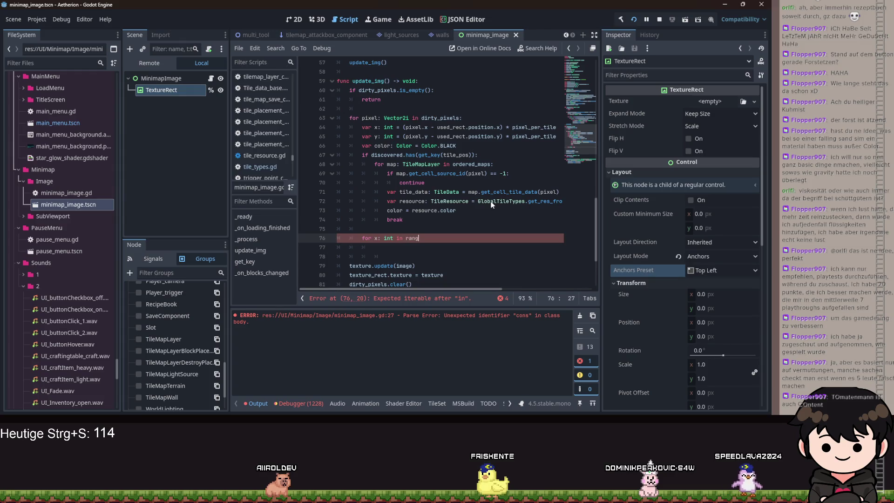
key("BackSpace")
key("BackSpace")
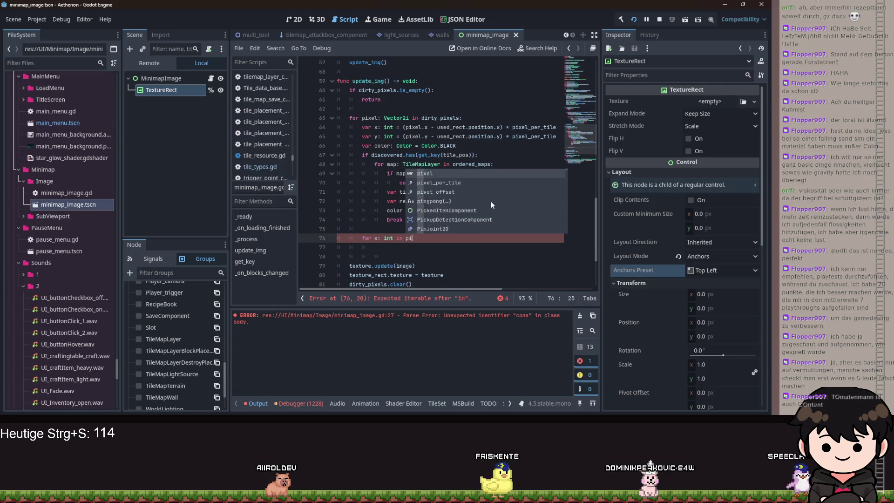
type("pixel")
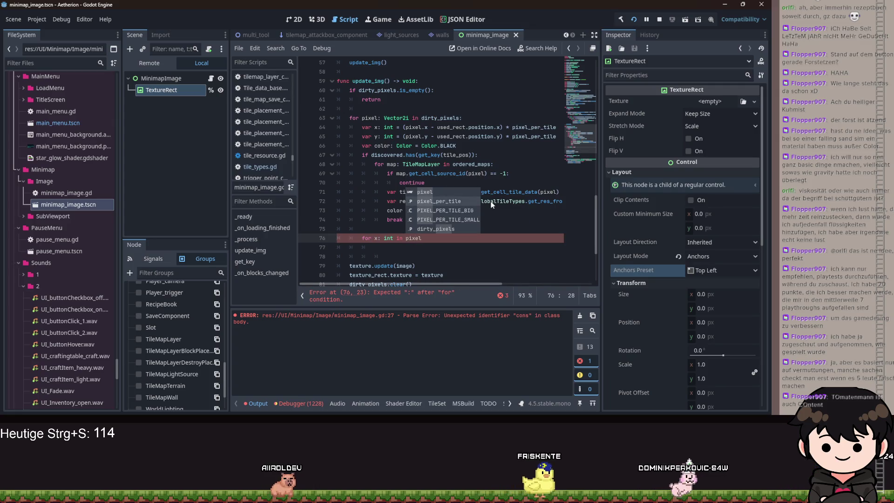
type(":")
key("Return")
Add the inner 'for y: int in pixel_per_tile:' loop calling image.set_pixel()
type("fdo")
key("BackSpace")
key("BackSpace")
type("or y: int in")
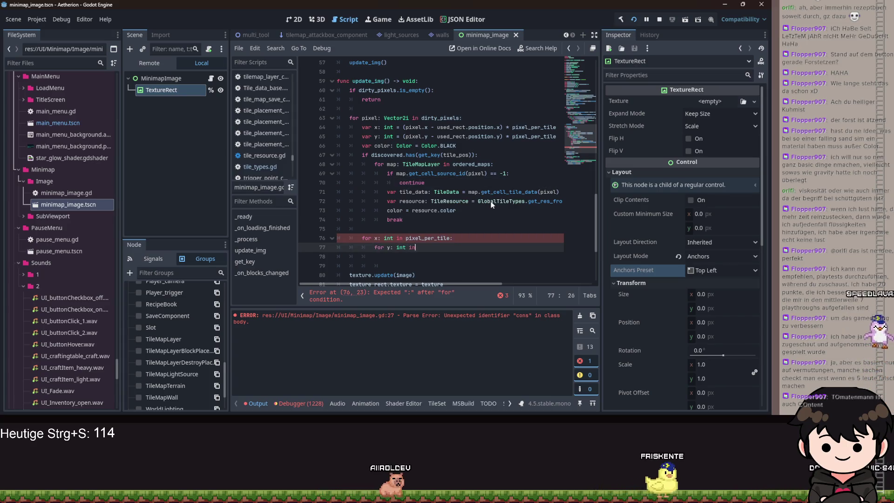
type(" pixe")
key("Return")
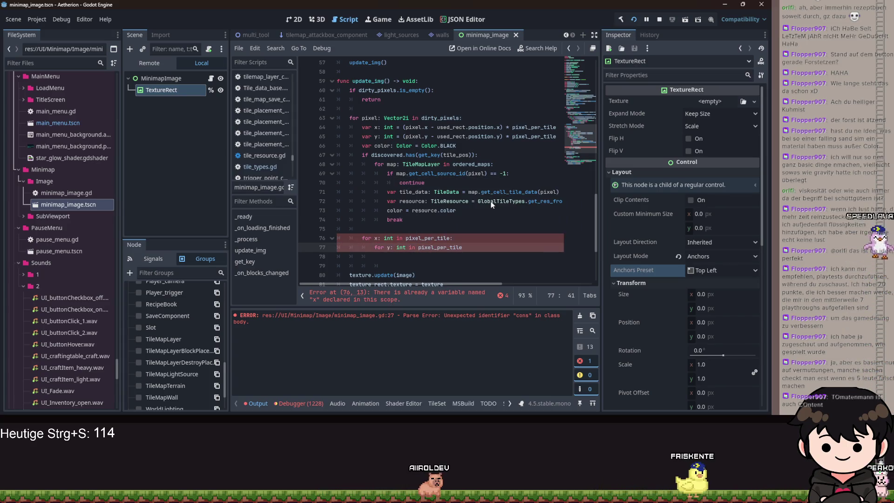
type(":")
key("Return")
type("image.set")
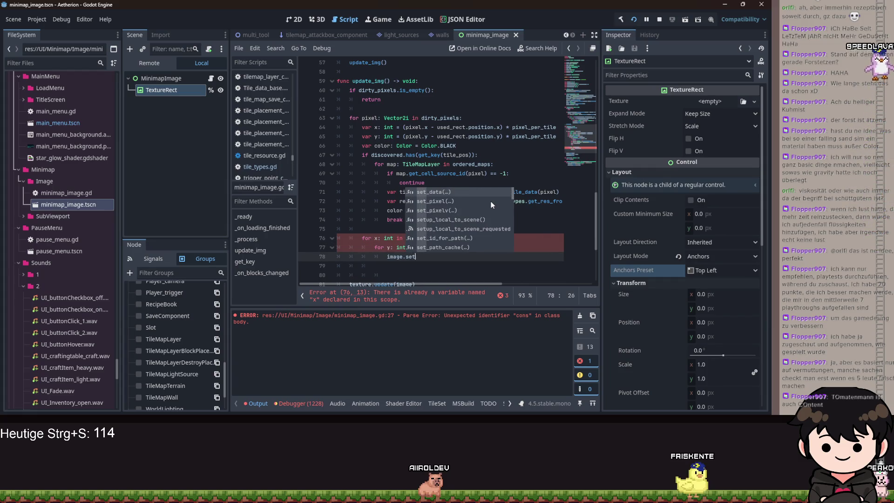
left_click(491, 201)
key("BackSpace")
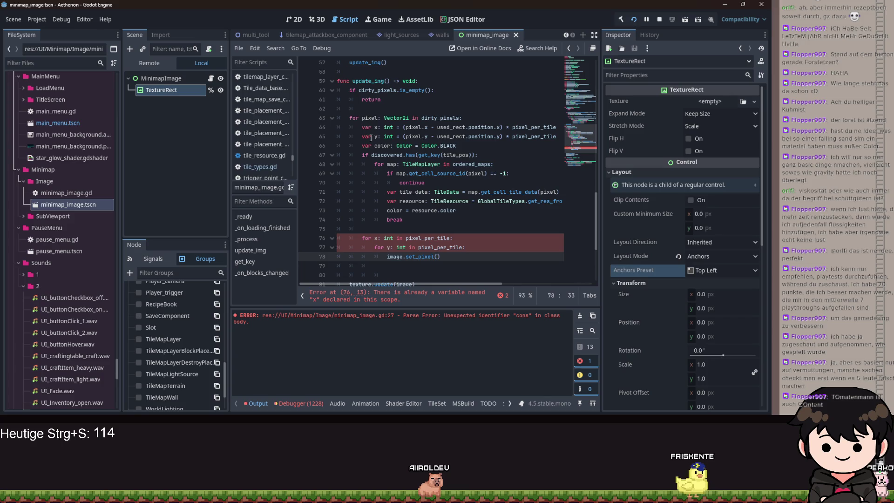
Rename the x offset on line 64 to new_x
left_click(376, 238)
mouse_move(447, 207)
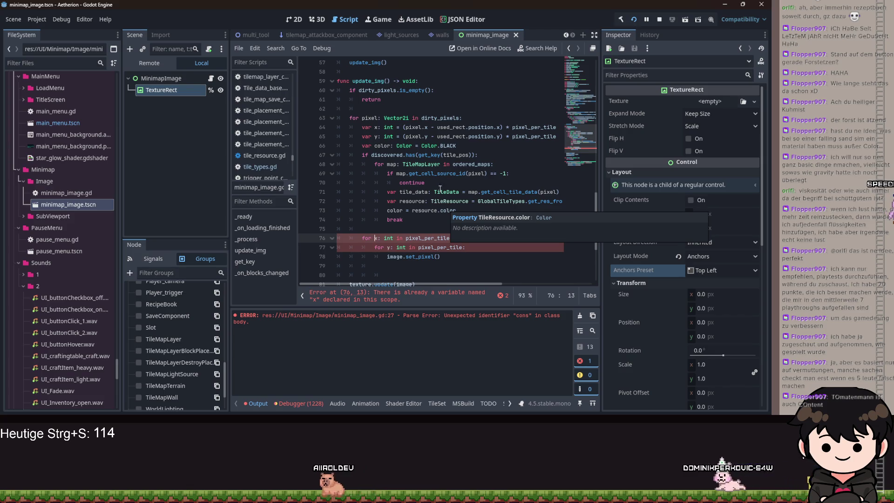
left_click(376, 127)
type("new_")
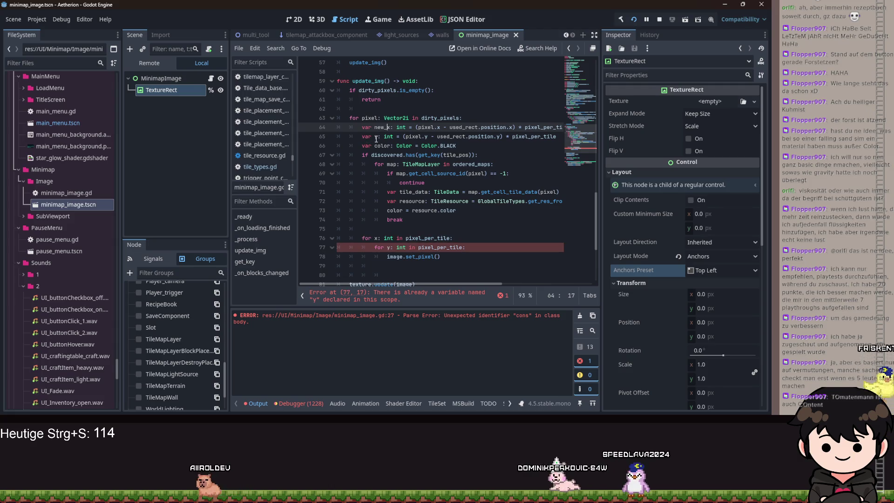
Rename the y offset to new_y and fill set_pixel with new_x + x, new_y + y, color
left_click(376, 134)
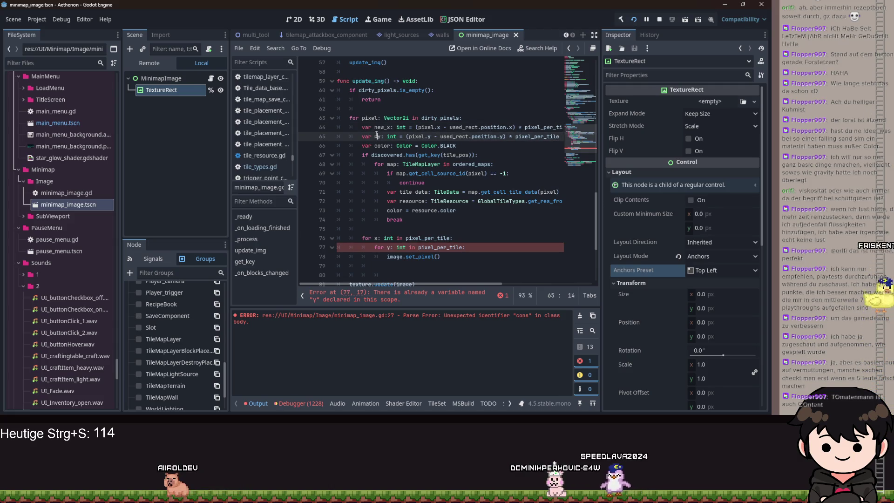
type("new_")
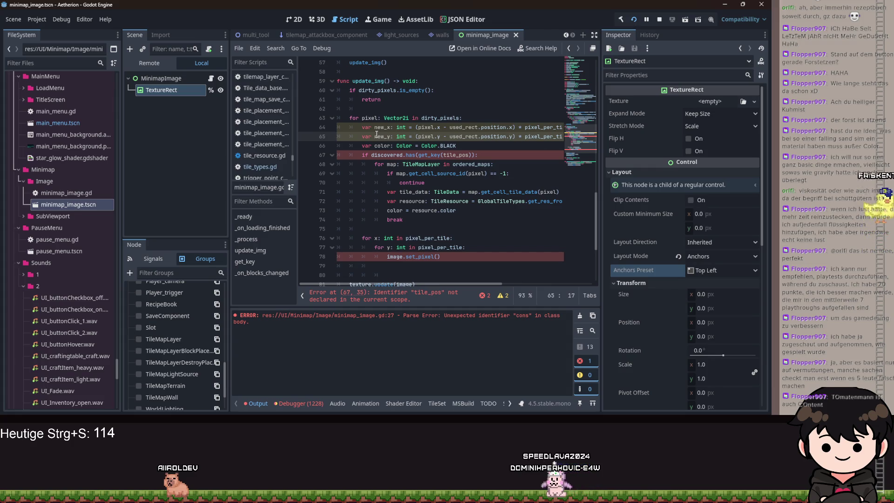
left_click(437, 256)
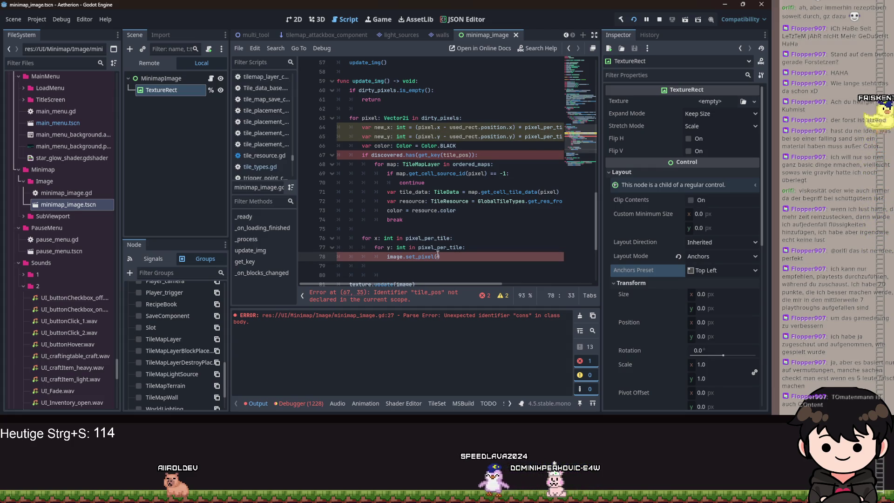
type("new")
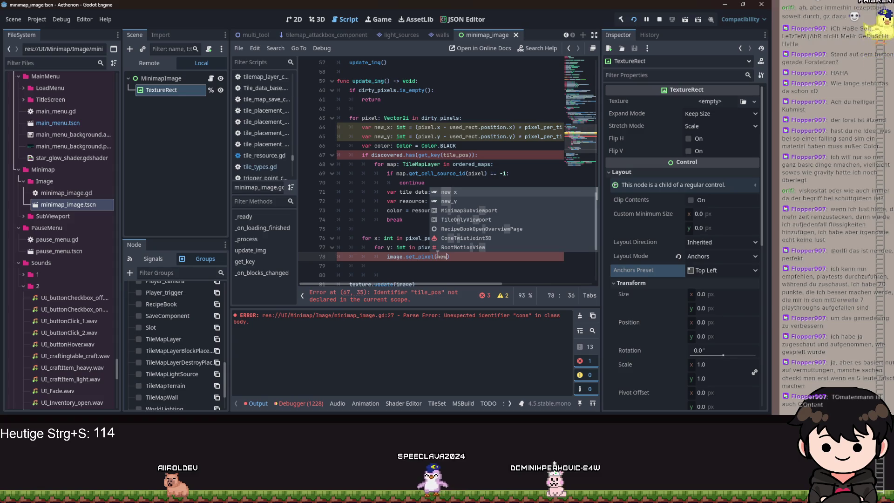
type("_X +")
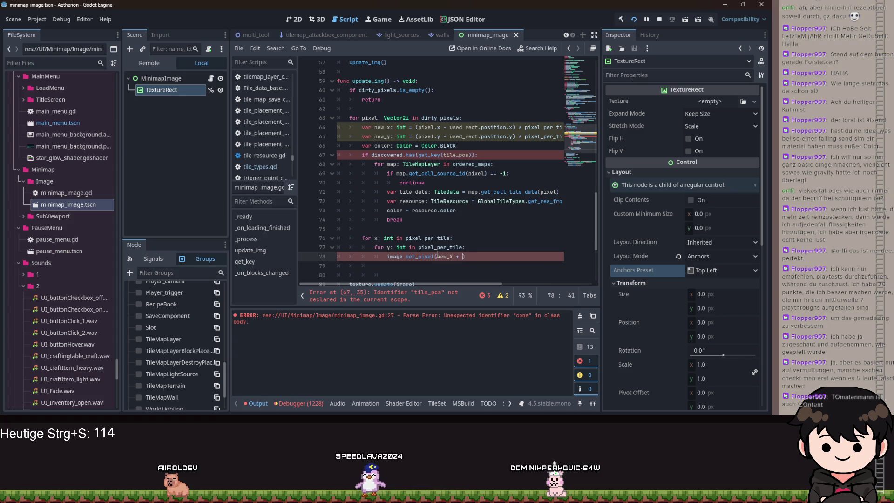
type(" x")
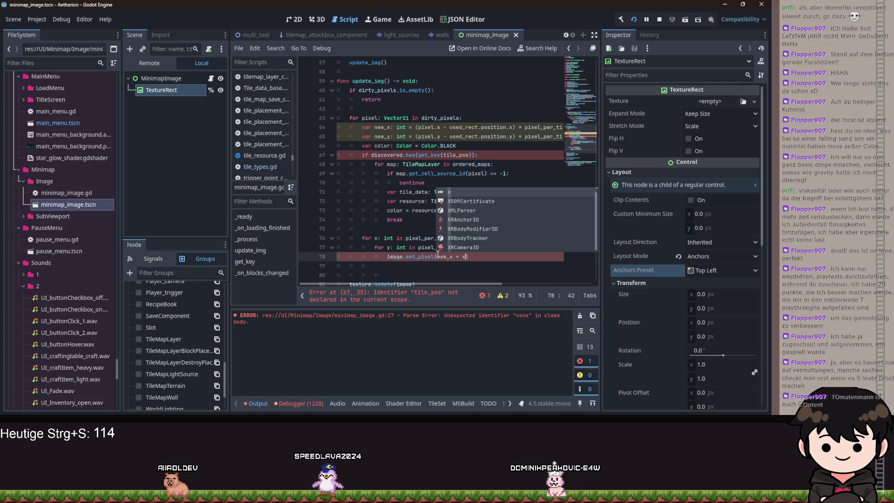
type("ew_y ")
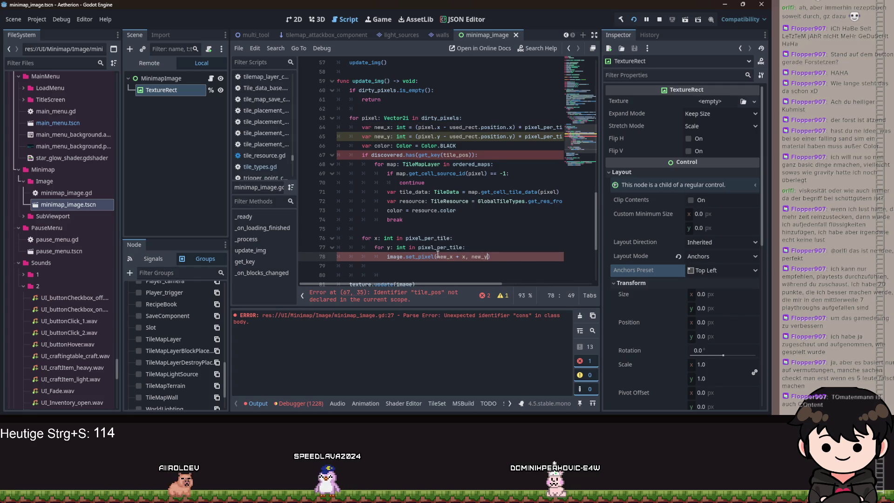
type("y")
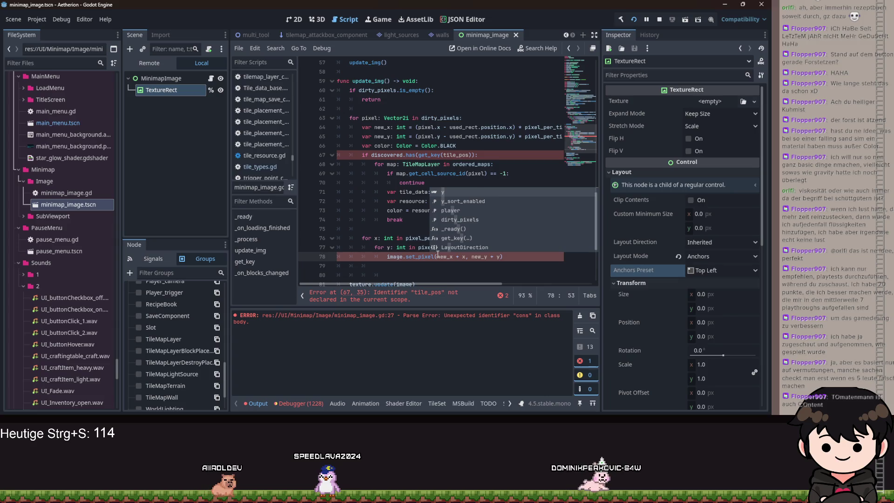
type(", color")
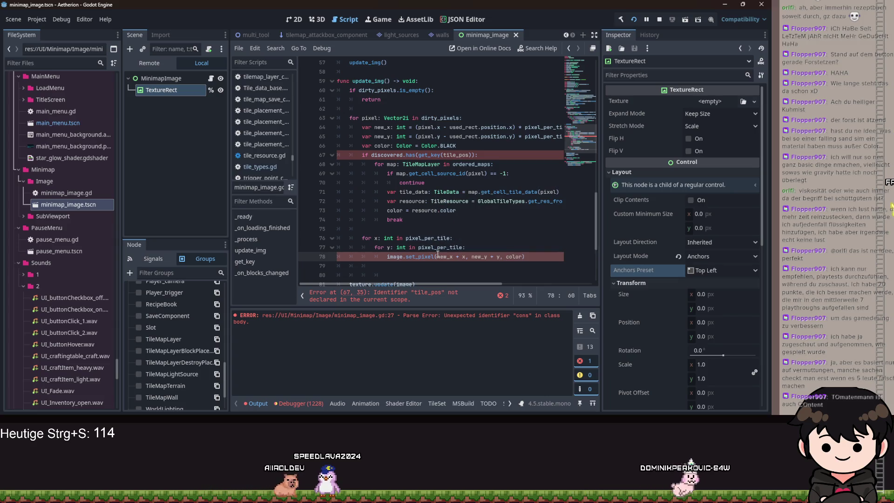
Replace tile_pos with pixel in the discovered check and save the script
double_click(458, 156)
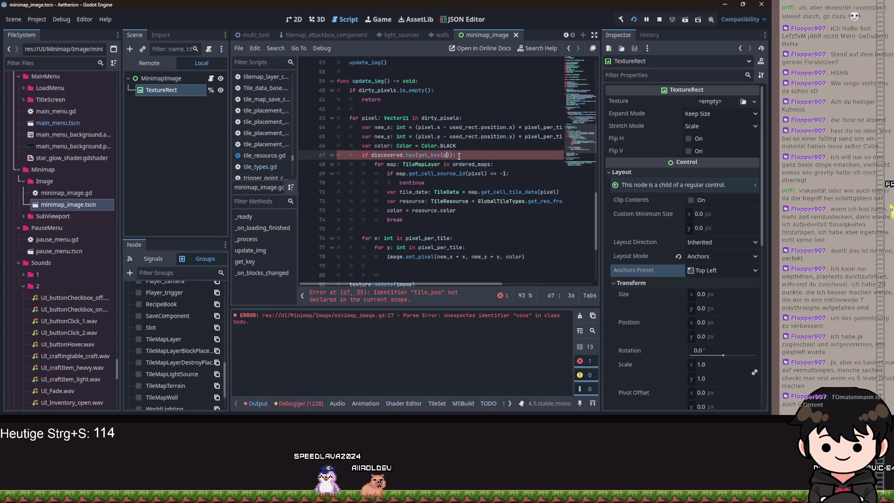
type("ixe)")
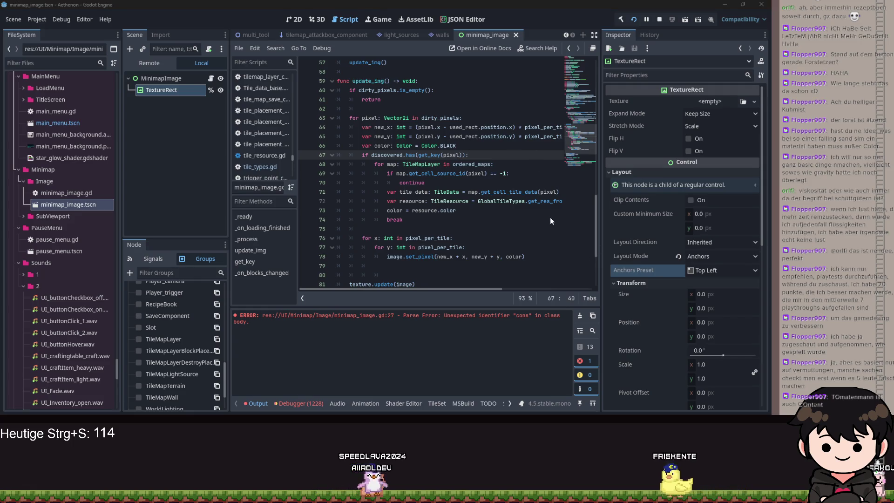
scroll(512, 218, "down", 3)
left_click(482, 220)
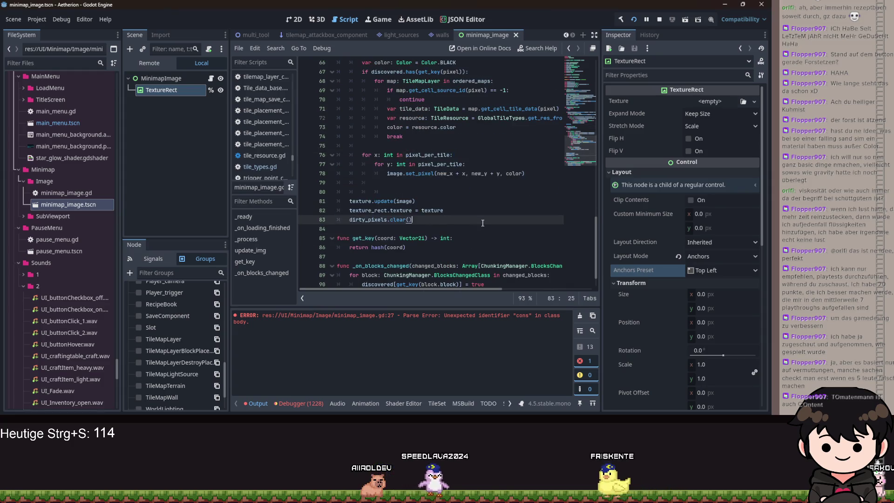
key("ctrl+s")
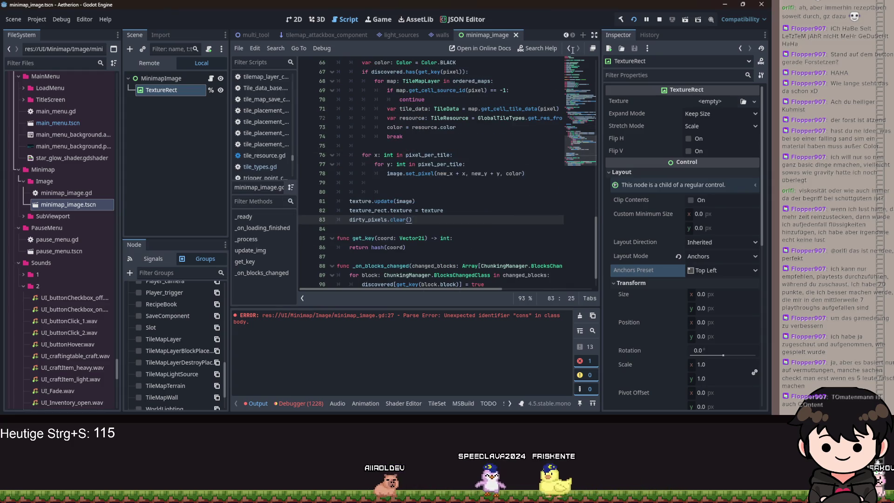
left_click(490, 136)
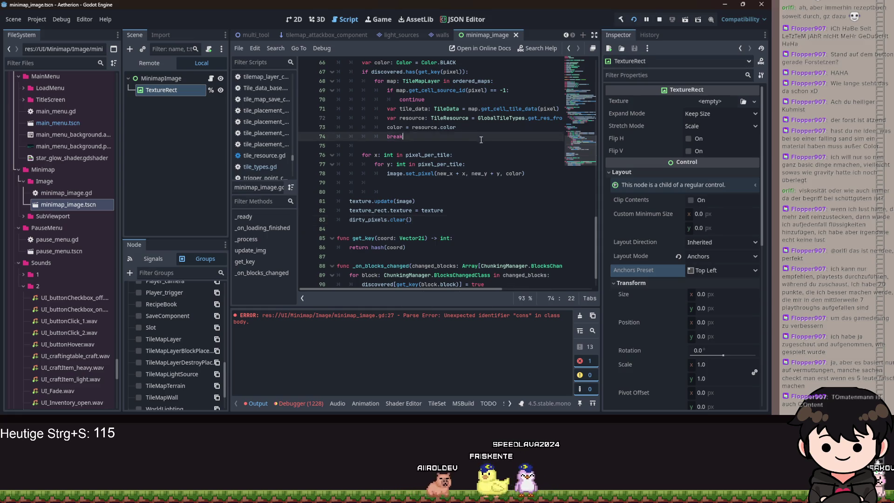
scroll(490, 162, "up", 12)
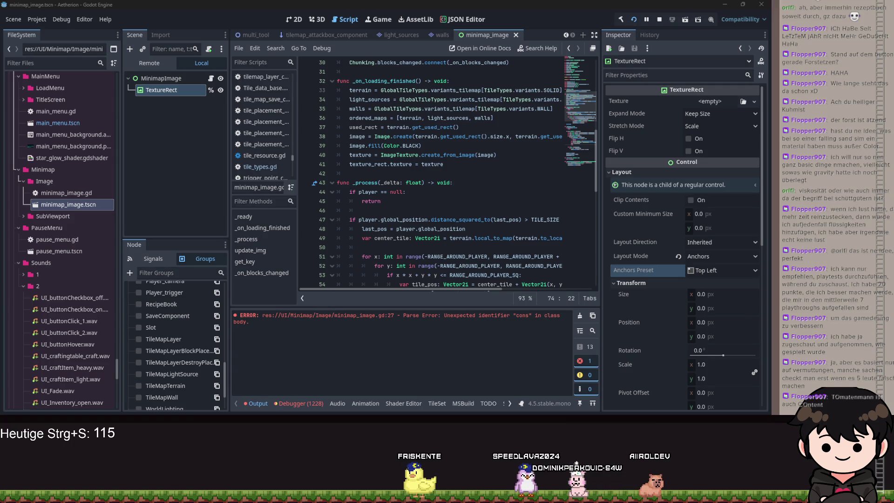
Replace both terrain.get_used_rect() calls on line 38 with used_rect.size
left_click(513, 170)
scroll(493, 171, "up", 2)
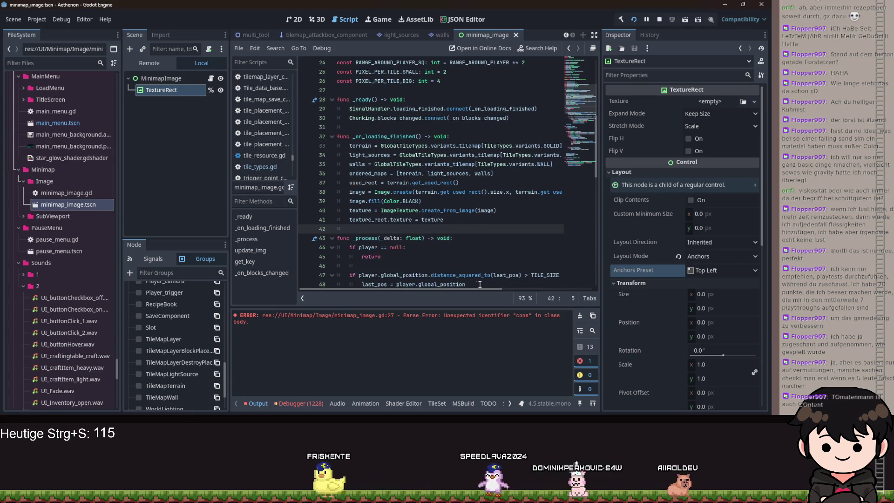
scroll(493, 286, "right", 1)
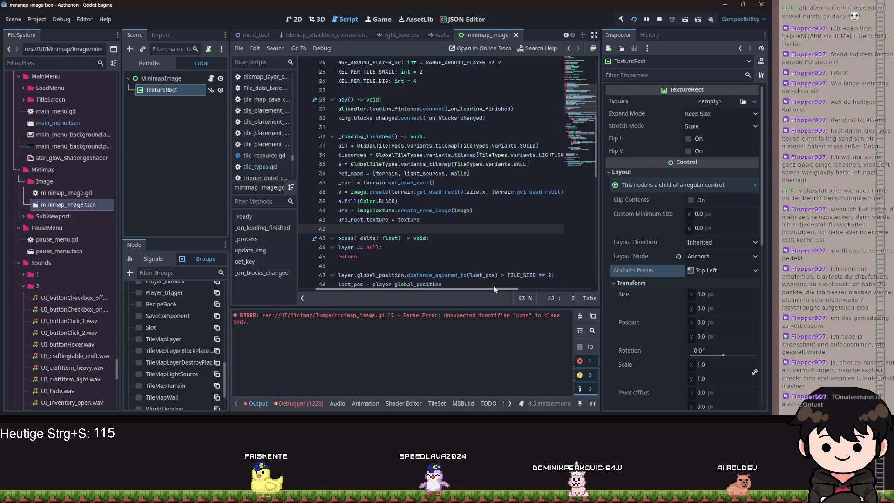
left_click(480, 193)
left_click_drag(483, 192, 413, 191)
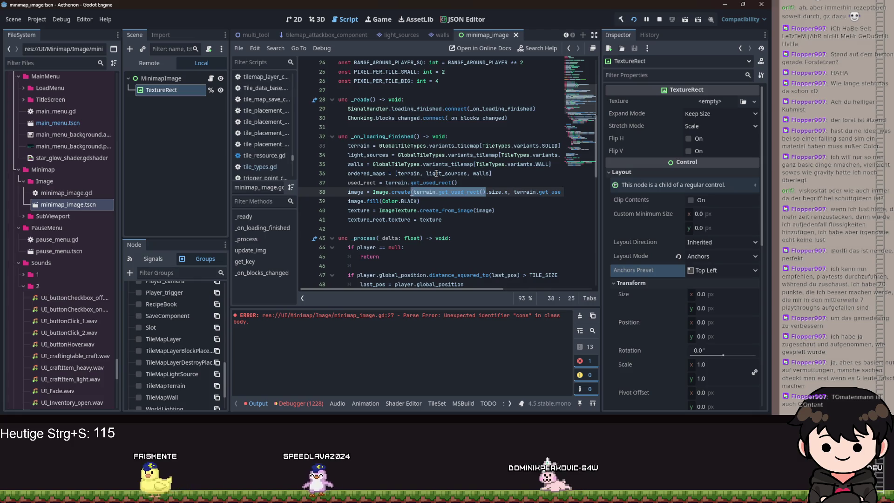
type("used_rect")
key("ctrl+Right")
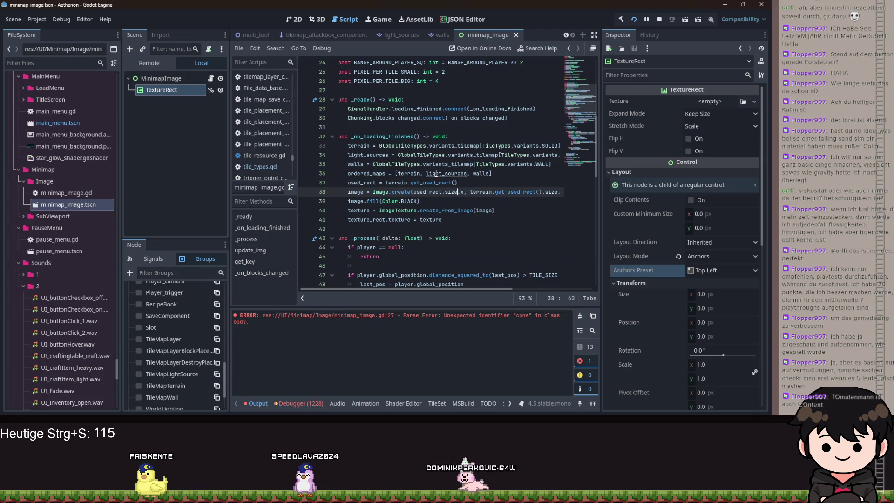
key("ctrl+shift+Right")
key("ctrl+shift+Right")
key("ctrl+shift+Right")
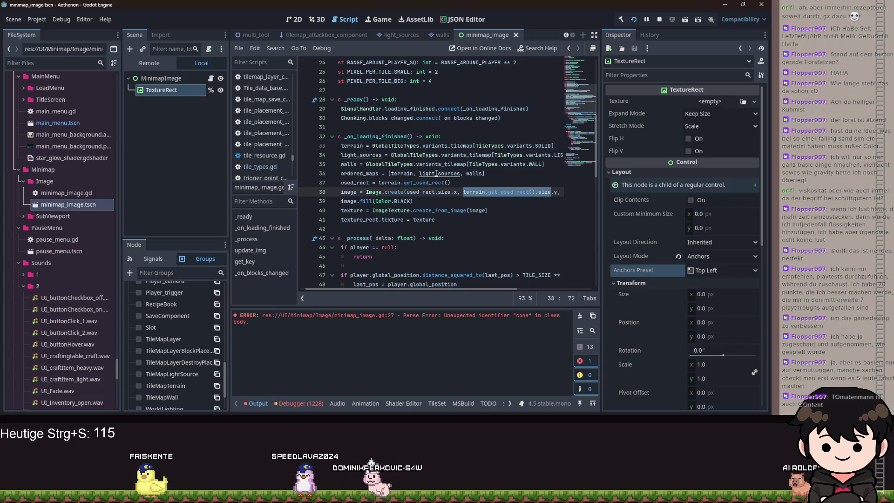
type("used_rect")
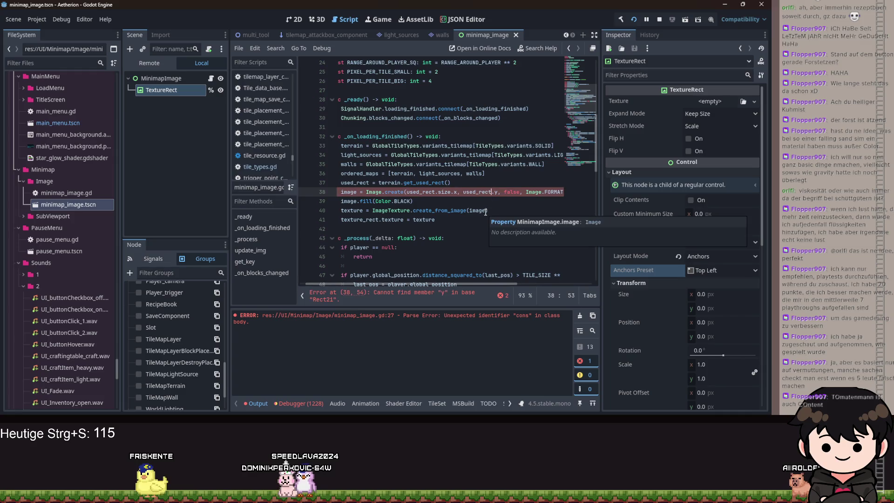
type(".")
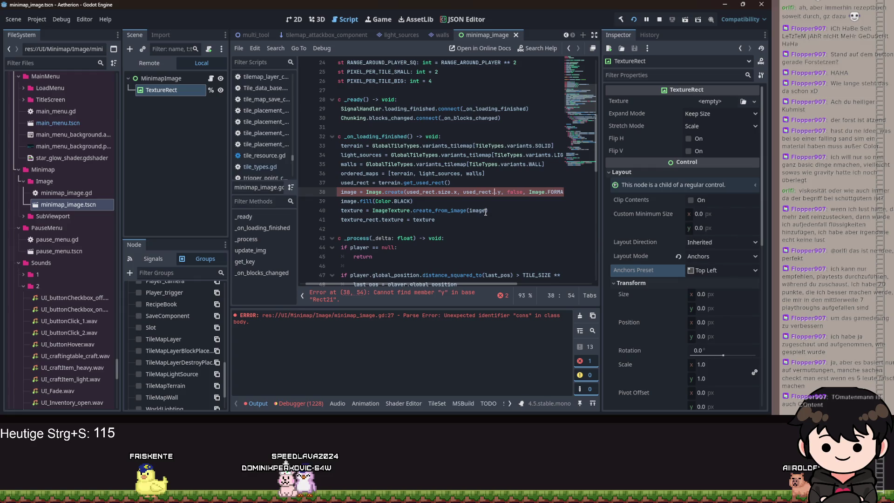
key("BackSpace")
key("BackSpace")
type("ze.")
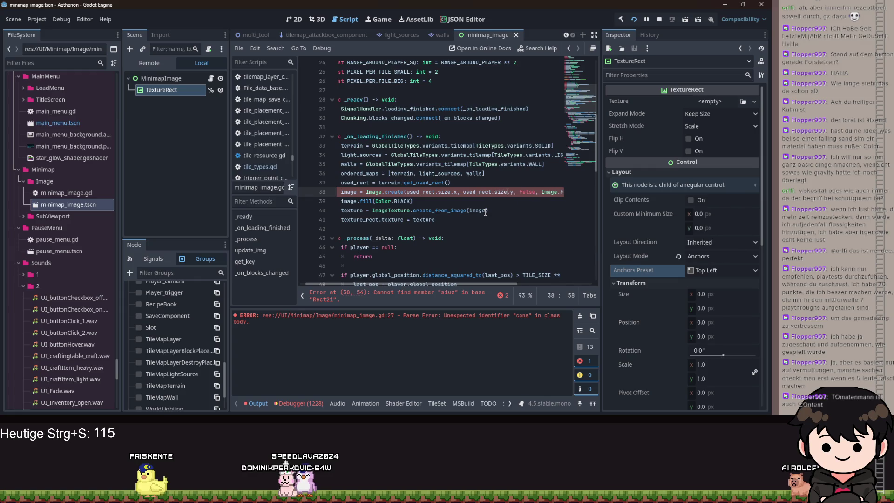
Multiply size.x and size.y by pixel_per_tile in Image.create, then restart the game
left_click(458, 192)
type("* ü")
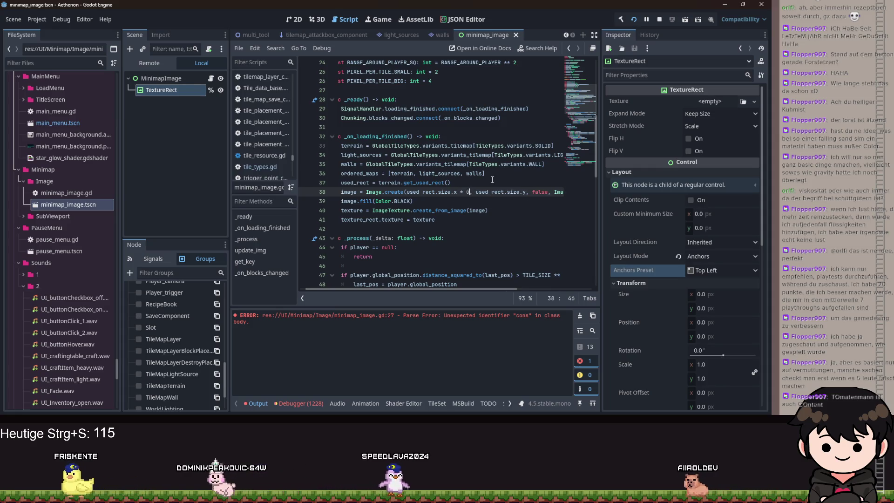
key("BackSpace")
type("pixel")
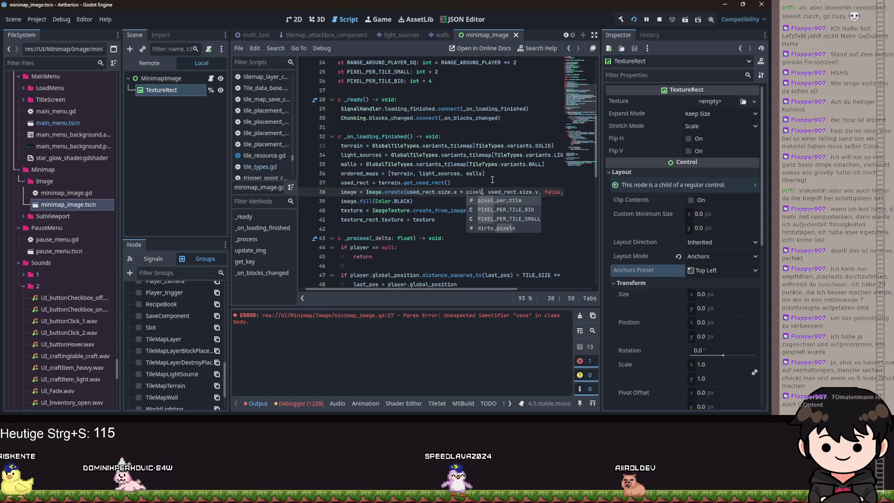
key("Return")
key("Right")
key("Right")
key("Right")
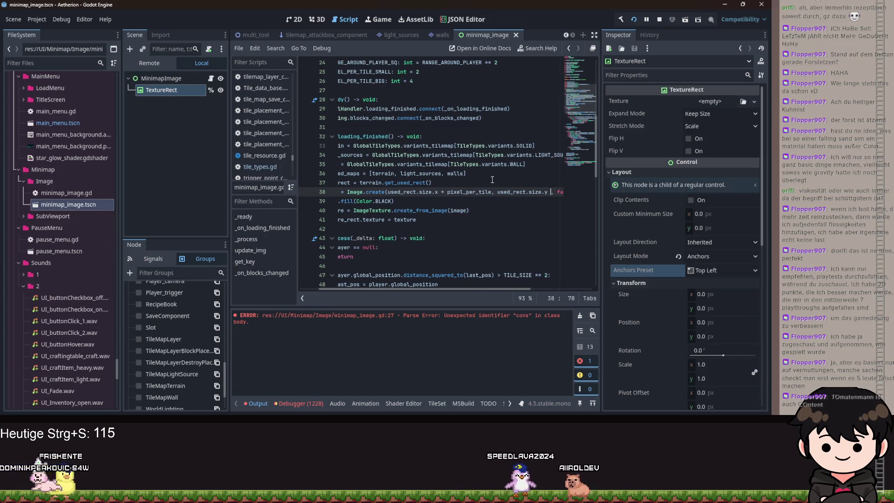
type("* ")
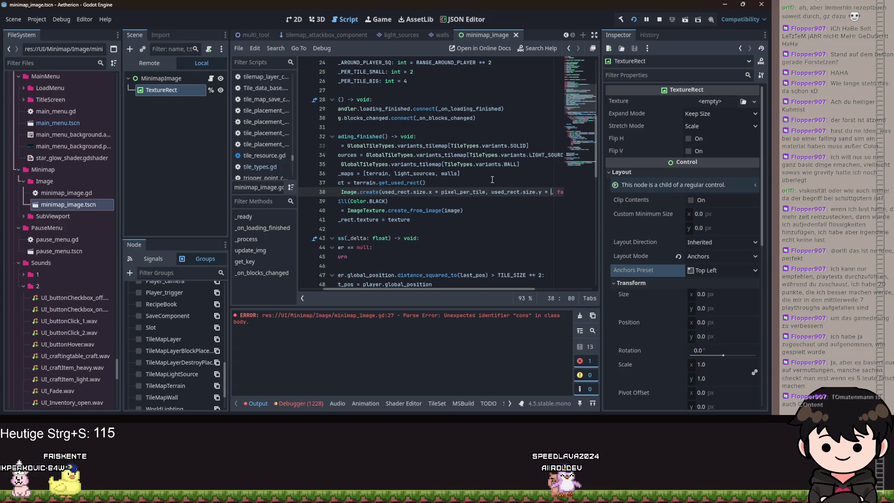
type("pixel_per_tile")
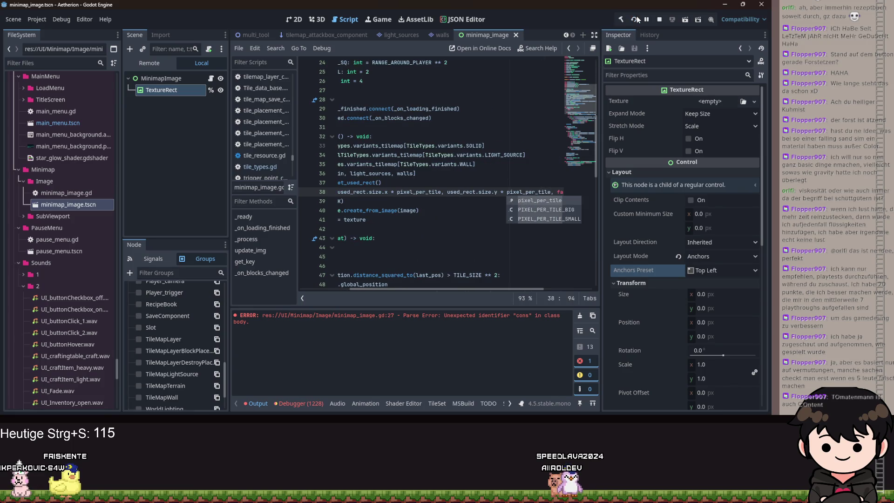
left_click(636, 19)
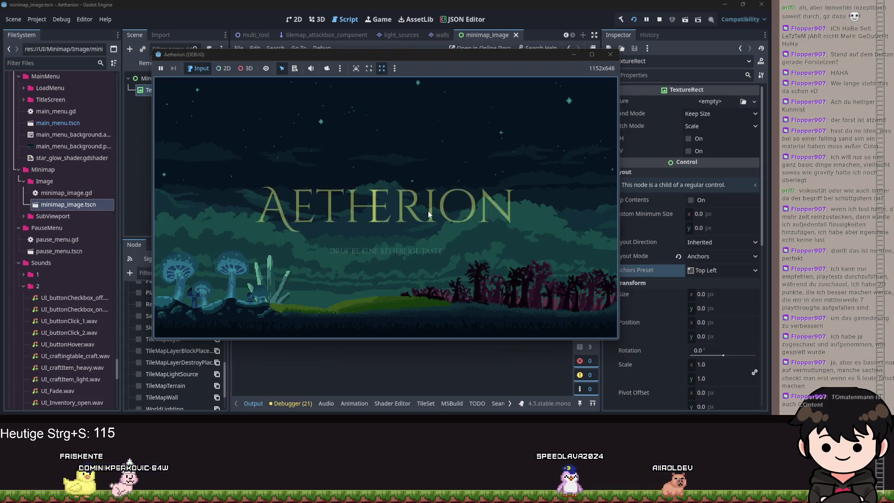
Pass the title screen, open Spiel Laden, load Spielstand 2, then hide the game window
left_click(433, 209)
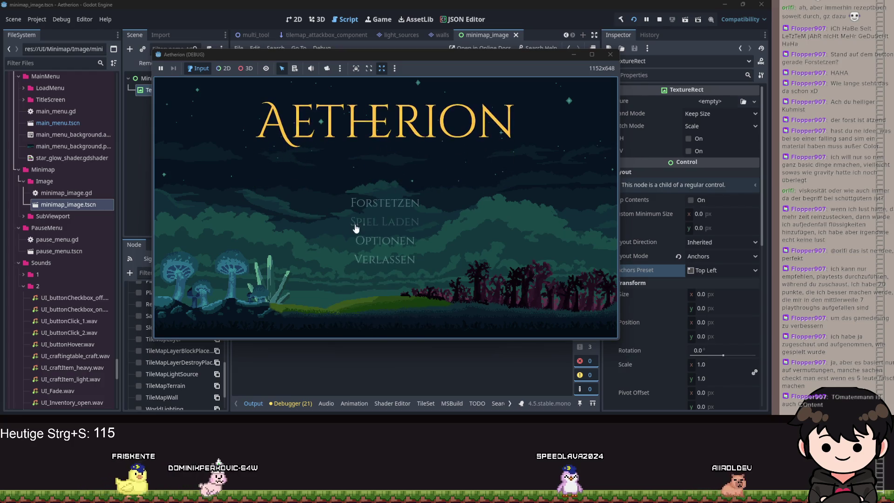
left_click(357, 222)
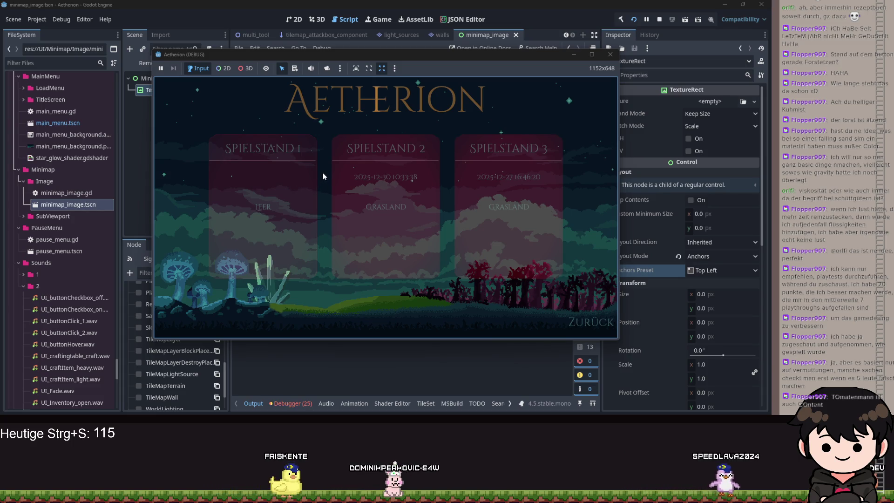
left_click(337, 149)
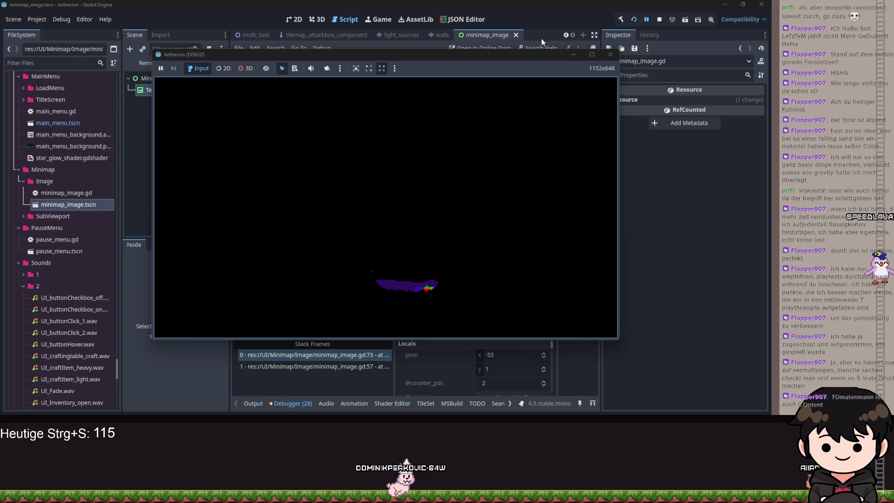
left_click(573, 55)
Change line 73 to 'color = resource.color if resource else Color.WHEAT', save, and resume the game
left_click(457, 165)
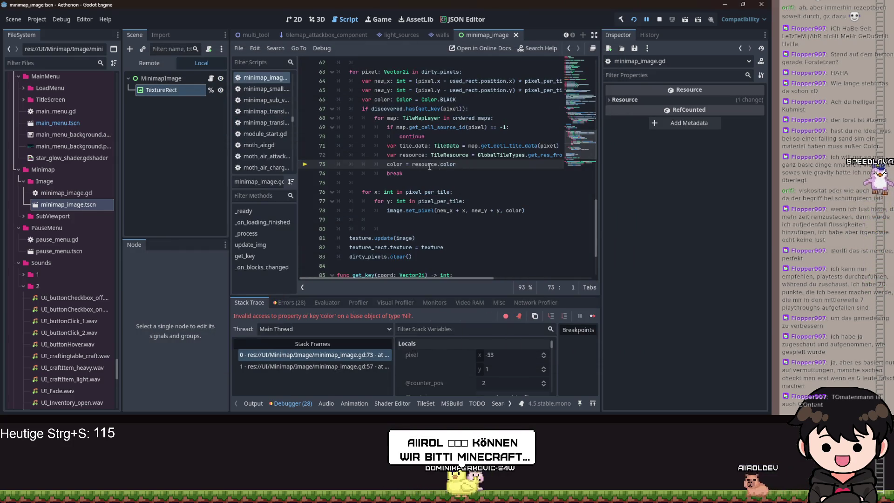
type("if resource els")
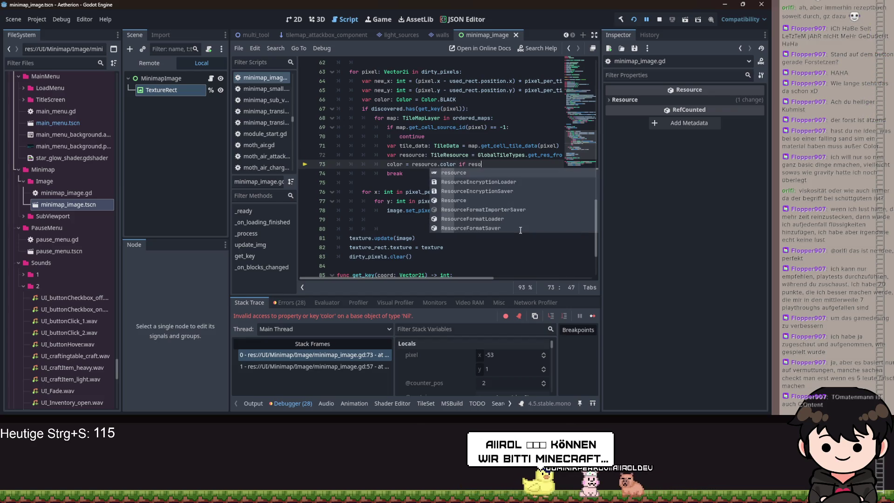
type("e")
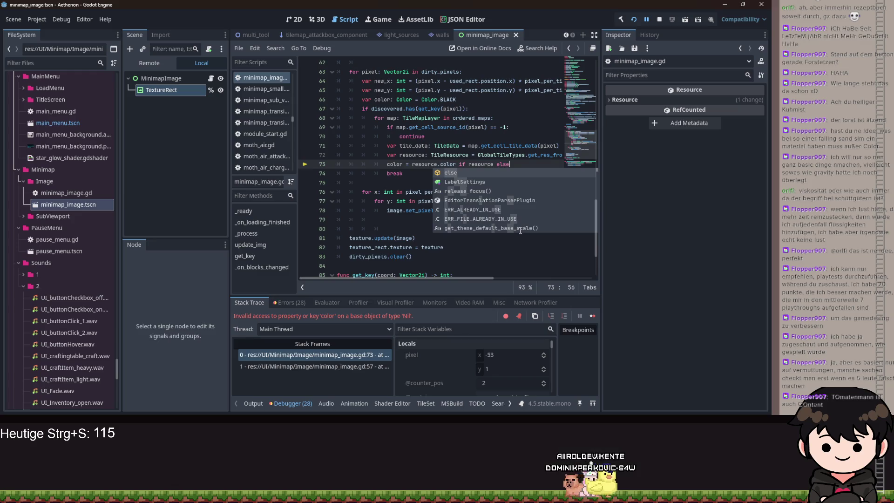
type(" COLOR.WH")
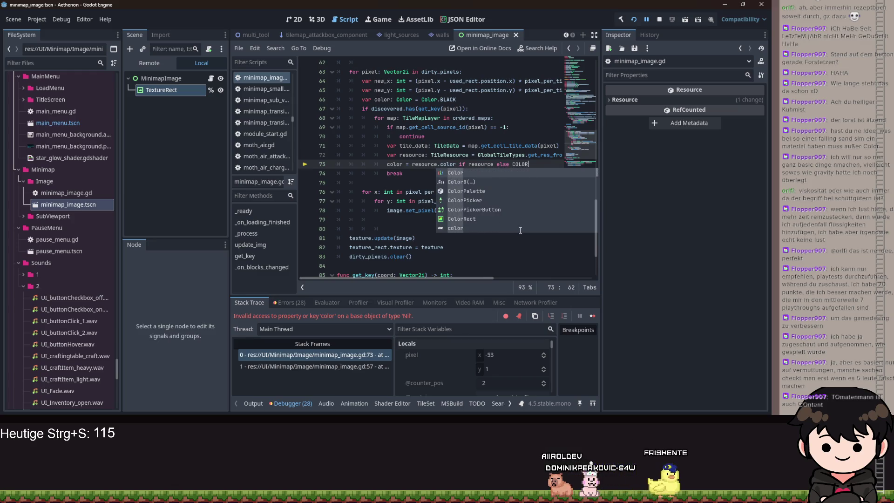
key("BackSpace")
key("BackSpace")
key("BackSpace")
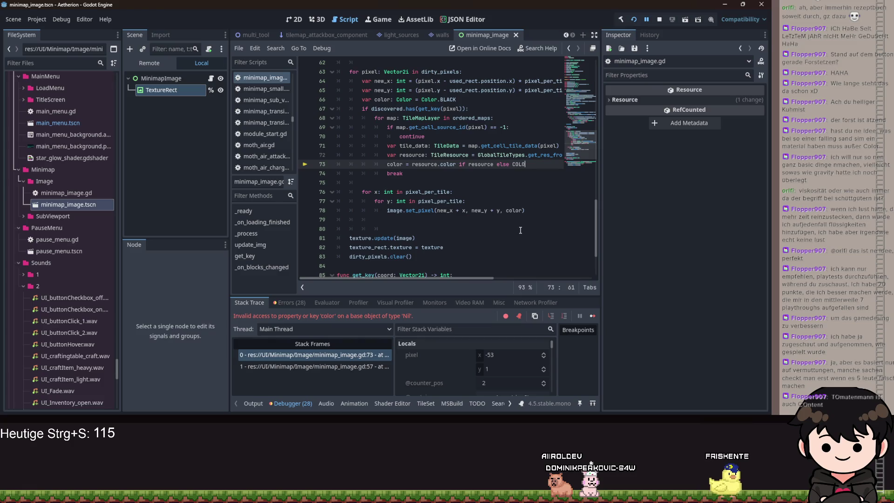
type("olor.WH")
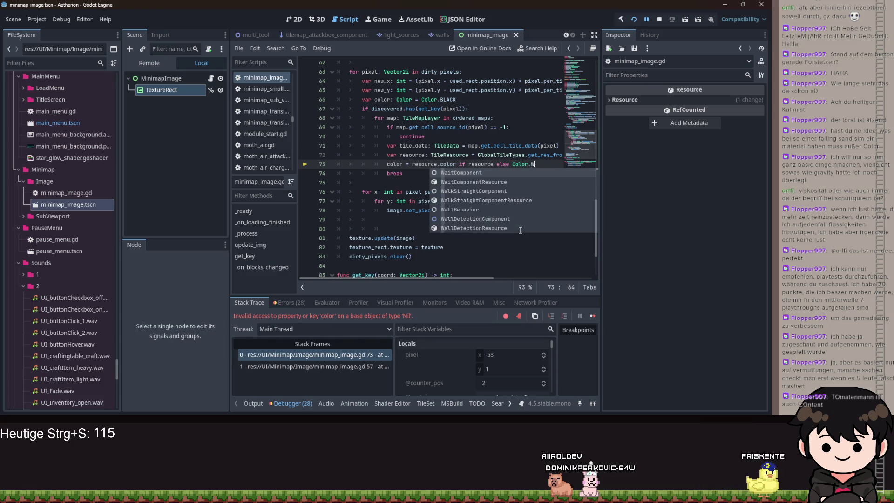
key("Return")
key("ctrl+s")
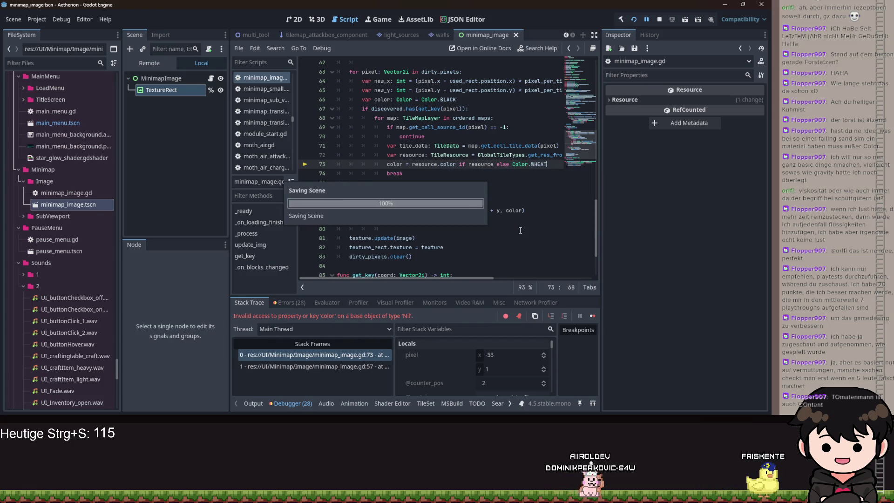
left_click(646, 21)
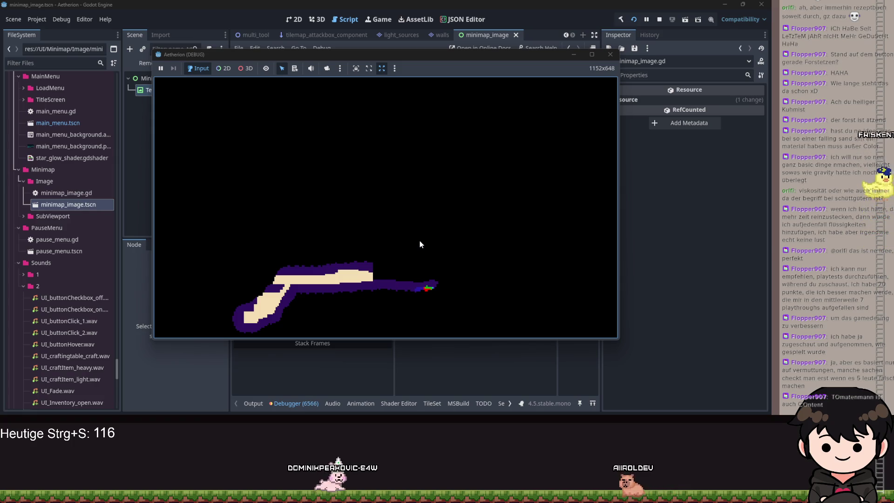
Pause and close the running game, then show the debugger's Errors list
key("Escape")
key("F8")
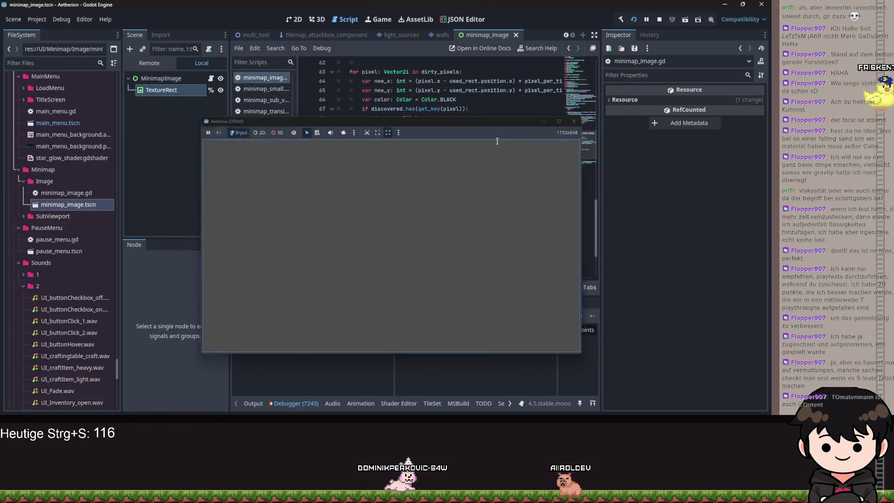
left_click(292, 302)
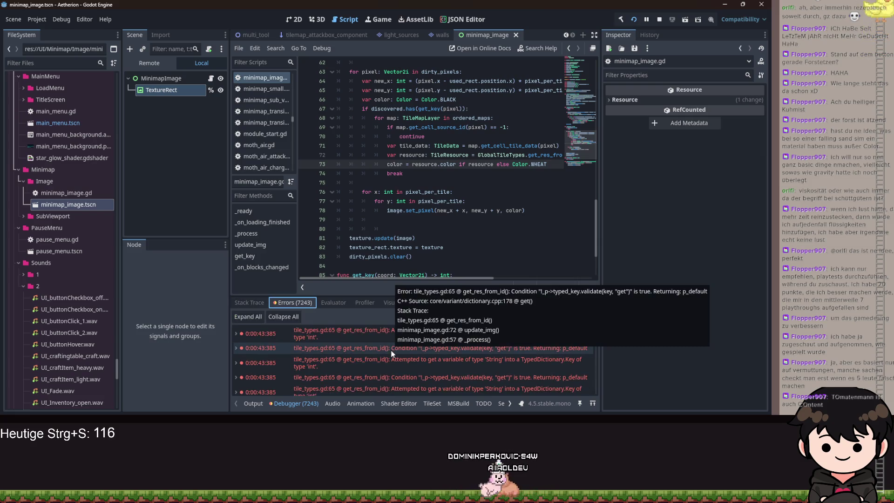
Jump from the error to tile_types.gd line 65 and inspect get_res_from_id
left_click(476, 367)
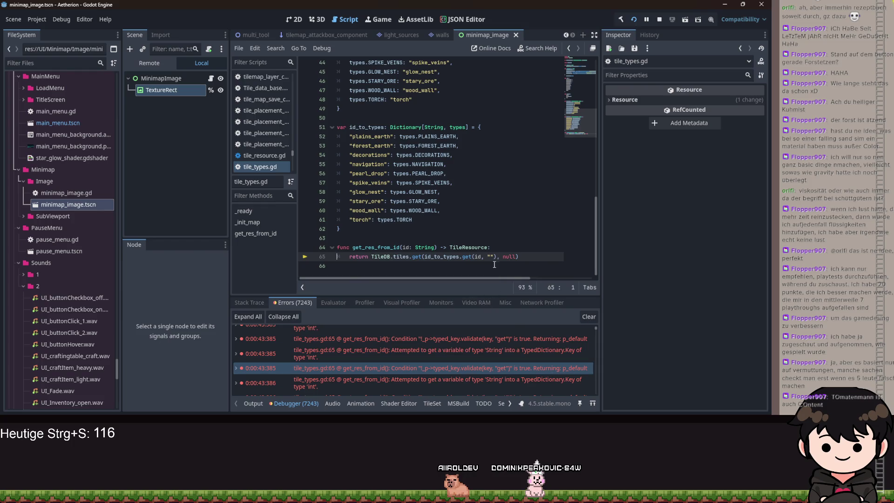
scroll(412, 362, "up", 2)
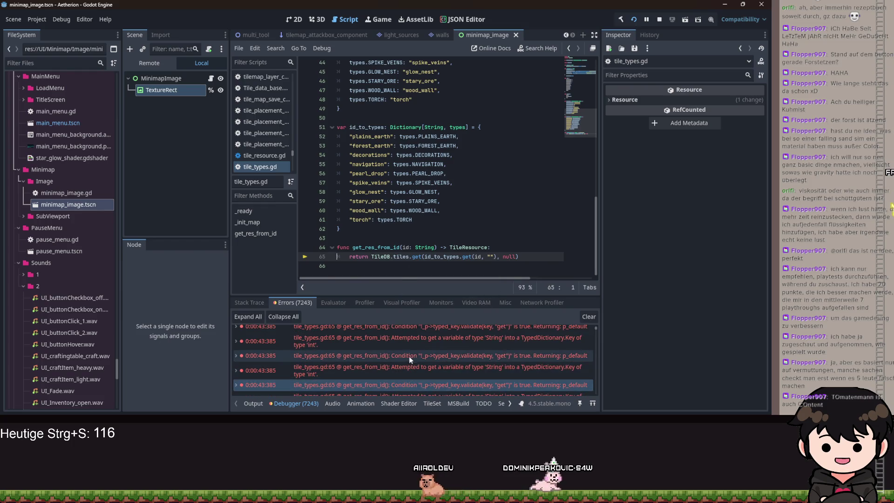
left_click(484, 248)
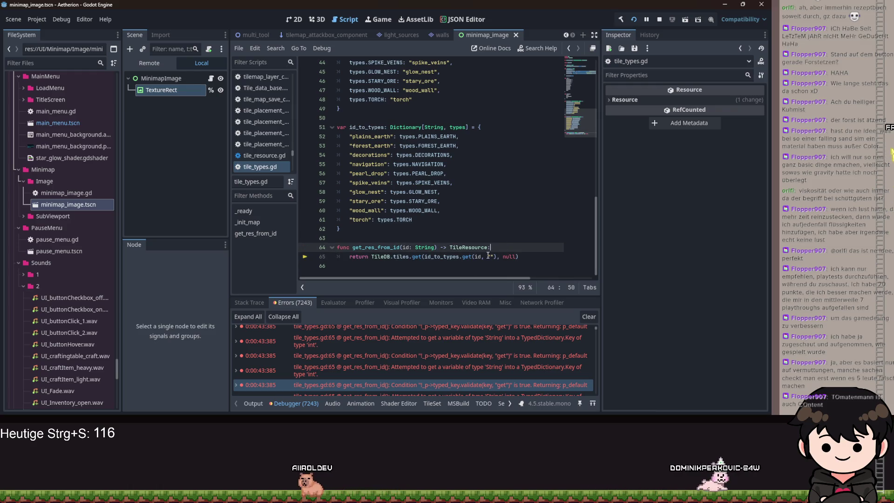
scroll(512, 373, "down", 3)
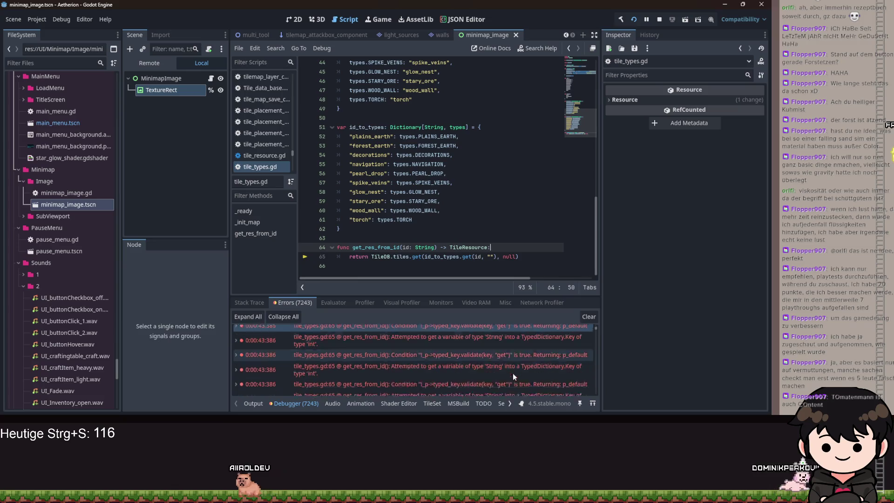
left_click_drag(595, 328, 596, 397)
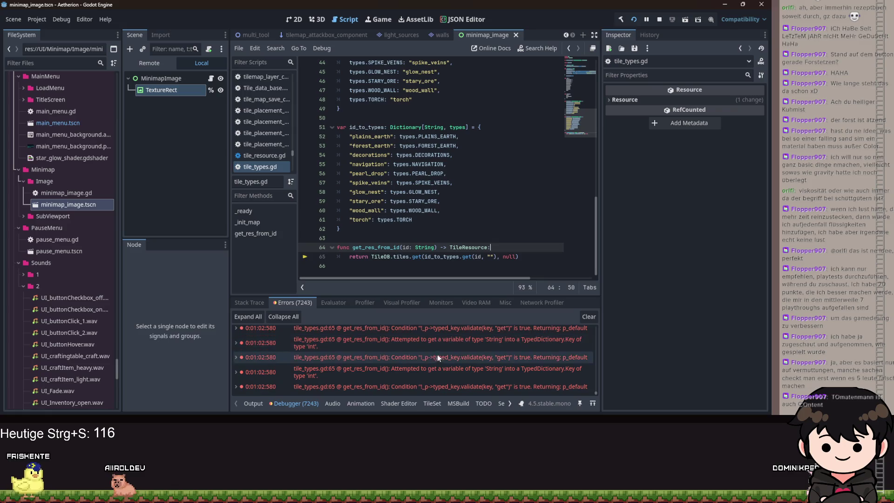
Try changing the tiles lookup to get_or, revert it to get, and navigate back toward the types enum
left_click(421, 257)
key("BackSpace")
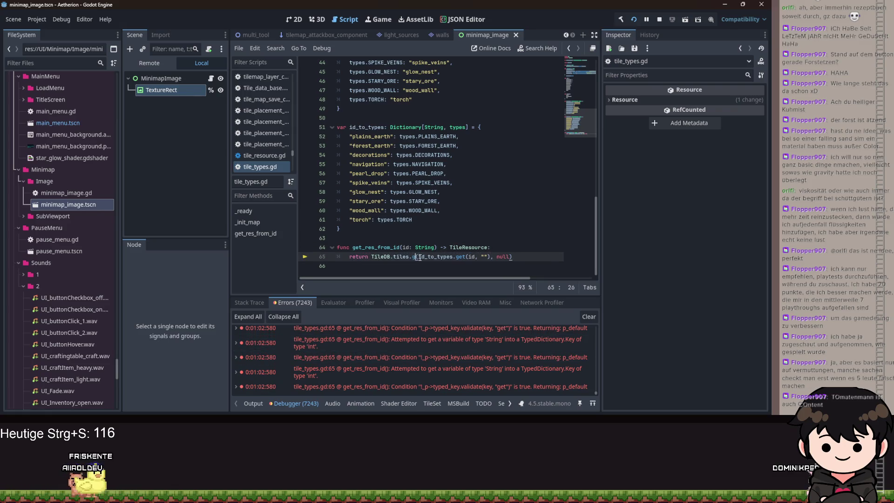
type("t_o")
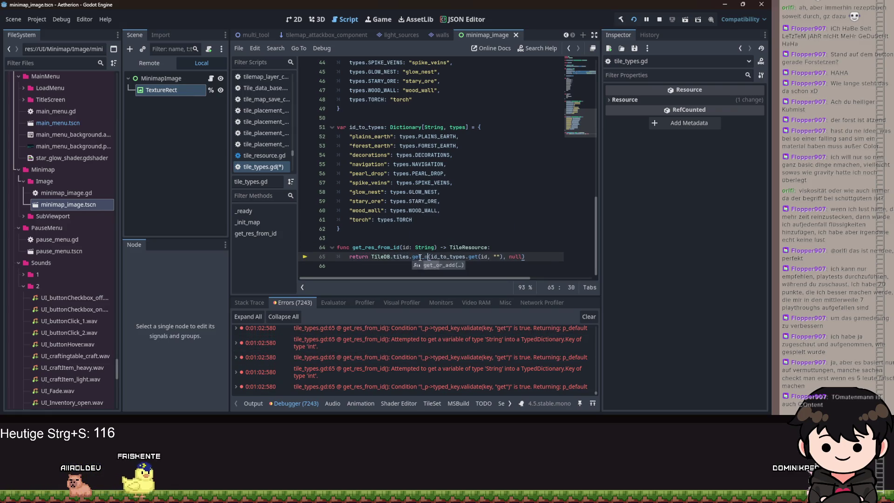
key("BackSpace")
key("BackSpace")
key("BackSpace")
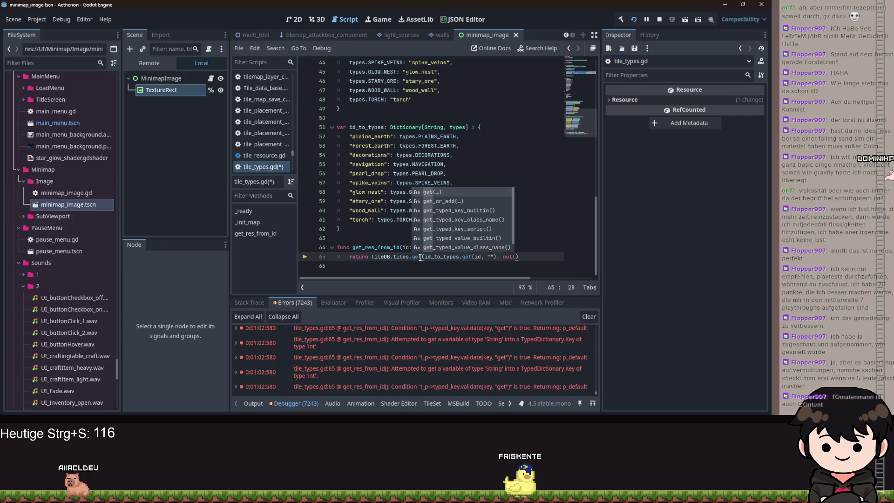
left_click(442, 128)
key("alt+Left")
key("alt+Left")
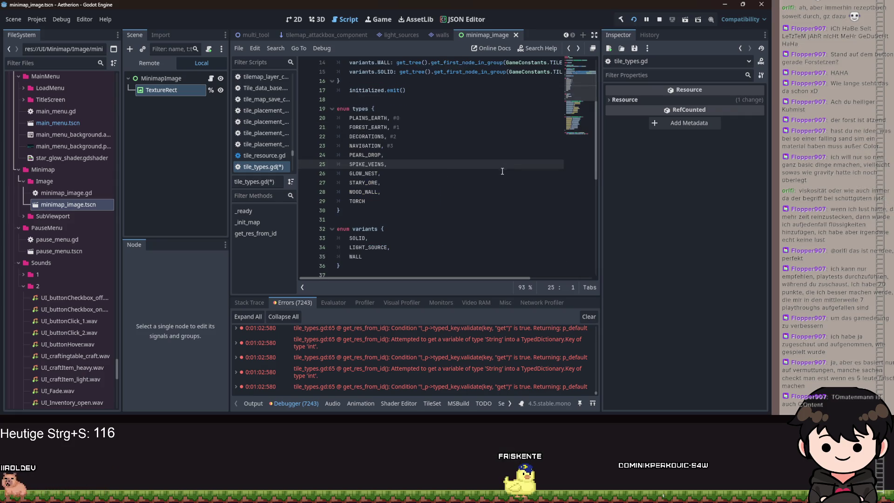
Locate the TORCH entry in the types enum, checking the line 65 error along the way
key("alt+Left")
key("alt+Left")
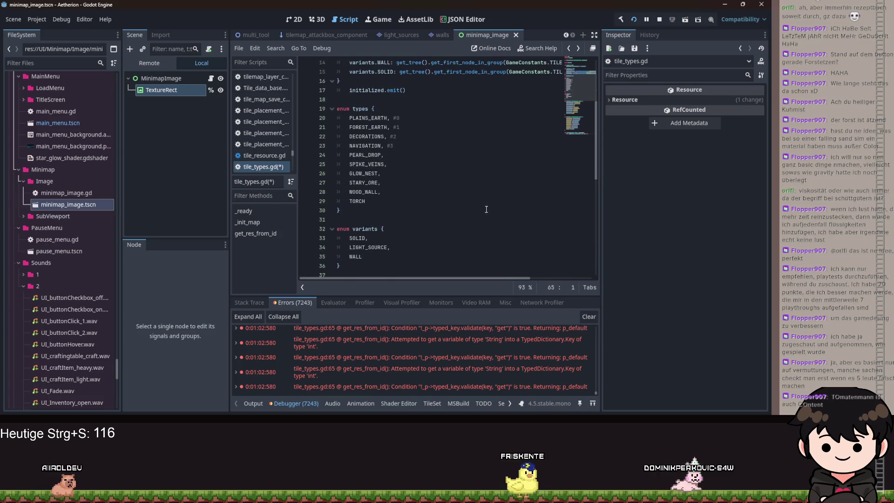
key("alt+Right")
scroll(393, 205, "up", 6)
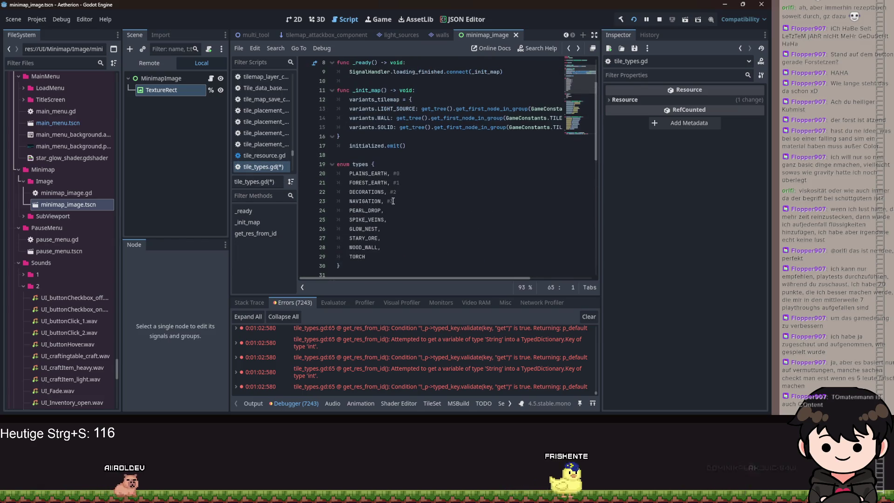
scroll(393, 204, "down", 4)
left_click(413, 163)
scroll(414, 156, "up", 6)
scroll(414, 156, "up", 1)
left_click(412, 173)
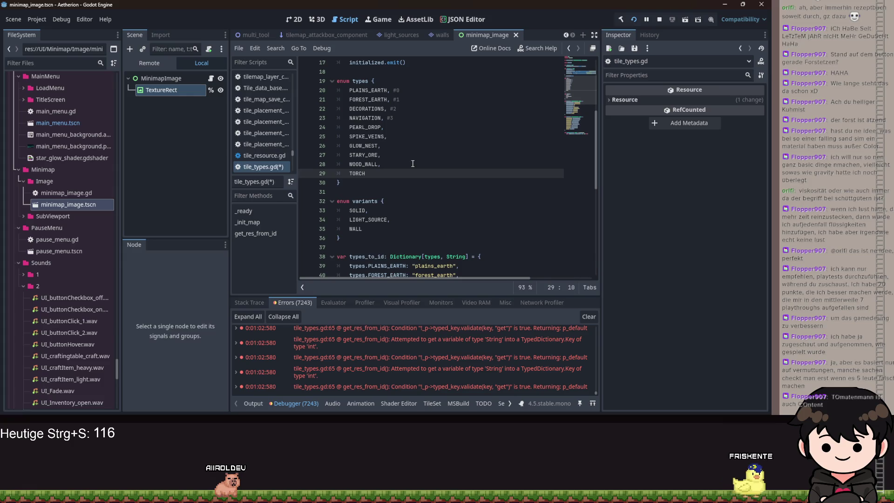
scroll(412, 163, "down", 4)
scroll(412, 164, "up", 4)
scroll(413, 163, "down", 6)
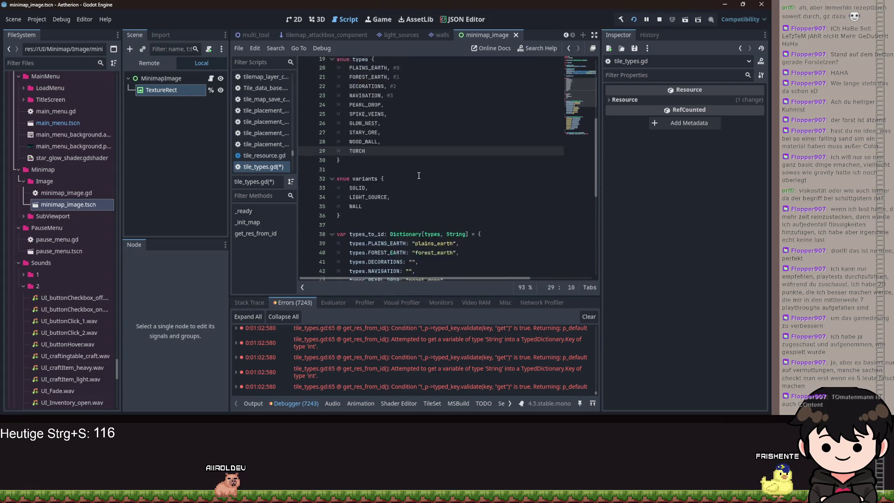
left_click(445, 360)
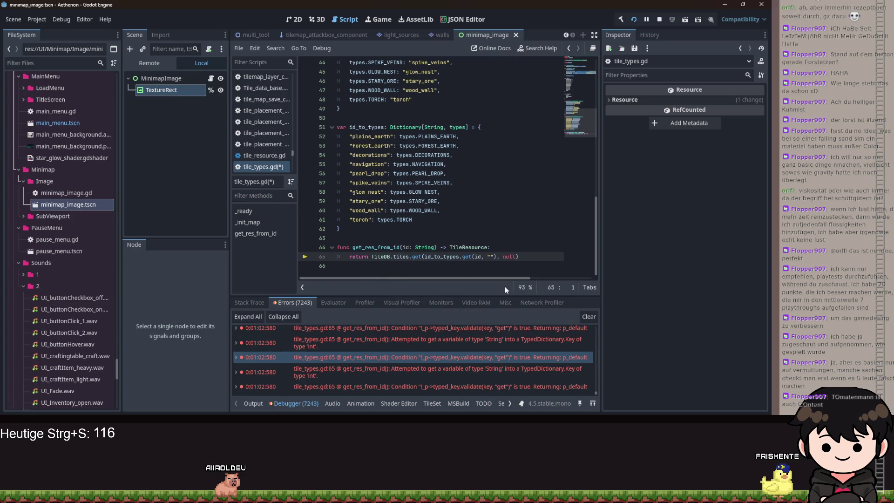
key("alt+Left")
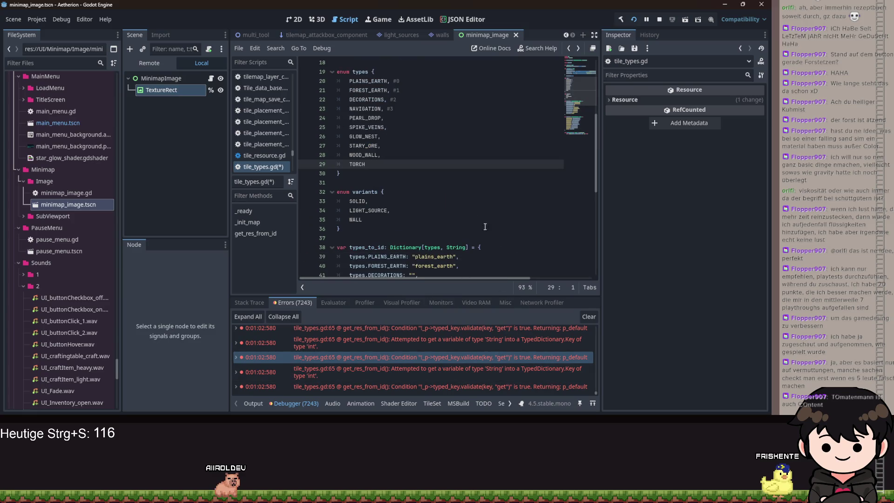
Add a comma after TORCH and start a new PLAINS_EARTH_WALL enum entry
scroll(448, 144, "down", 4)
left_click(425, 228)
scroll(478, 204, "up", 4)
left_click(384, 163)
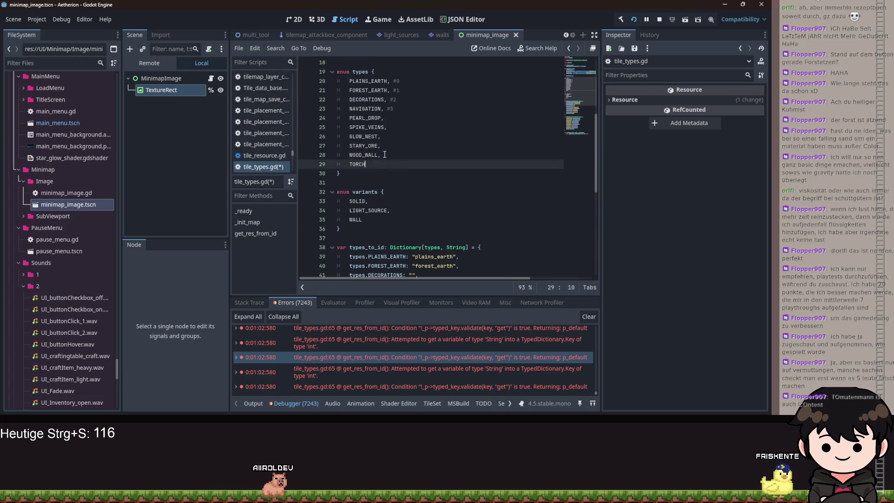
type(",")
key("Return")
type("PLAINS_EARTH_WALL")
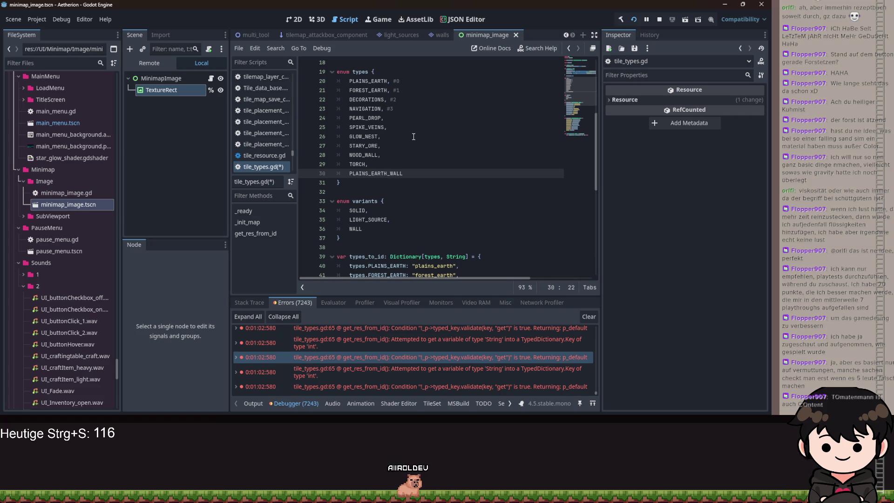
scroll(419, 163, "down", 4)
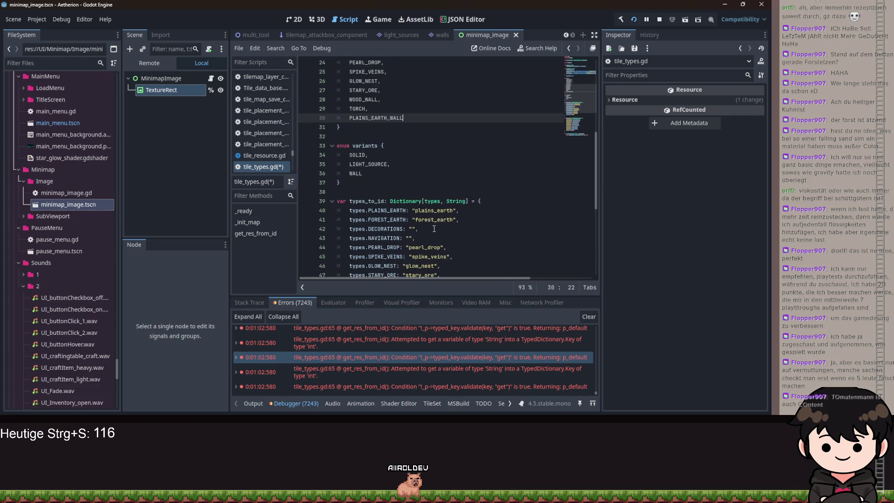
left_click(451, 236)
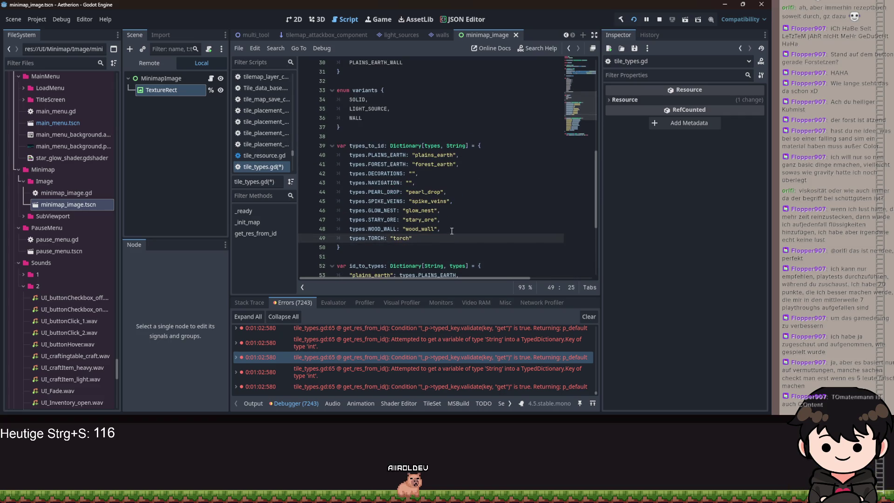
Add types.PLAINS_EARTH_WALL: "plains_earth_wall" after the torch entry in types_to_id
type(",")
key("Return")
type("types.p")
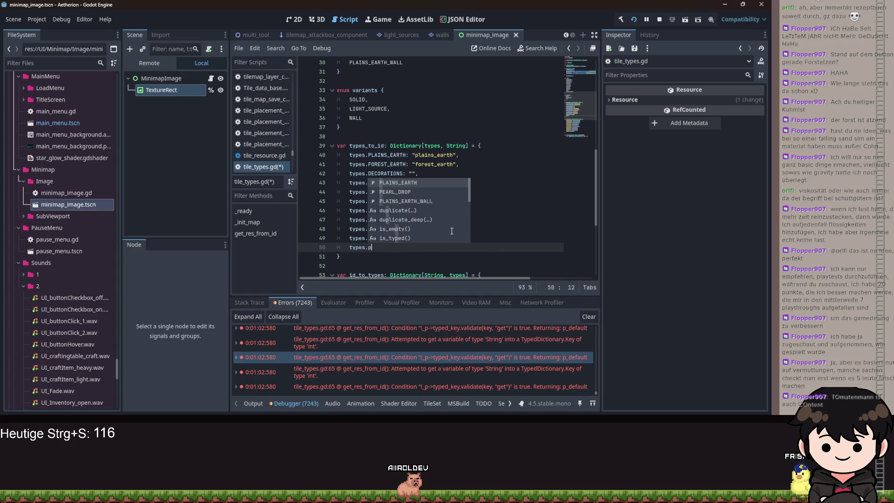
key("Return")
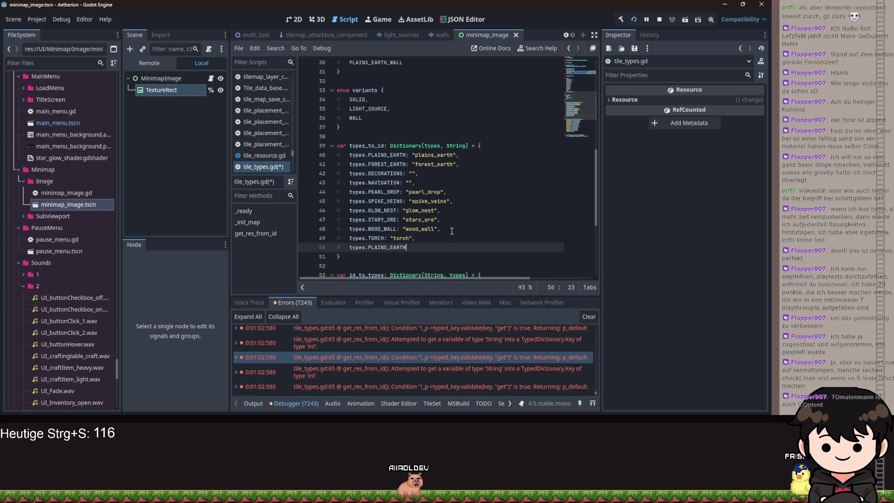
type("_WALL: \"plains_earth_wall")
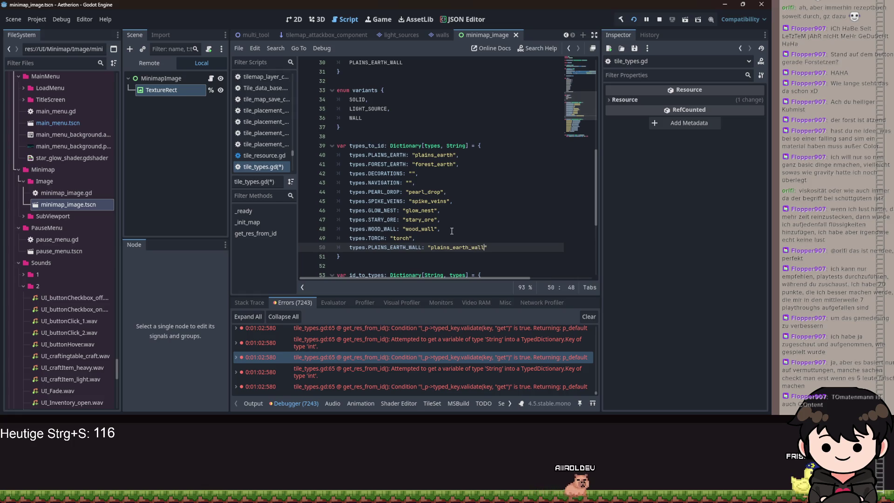
Add the reverse "plains_earth_wall": types.PLAINS_EARTH_WALL entry to id_to_types, save, and return to the game
scroll(450, 228, "down", 4)
left_click(427, 256)
type(",")
key("Return")
type("\"plains_ear")
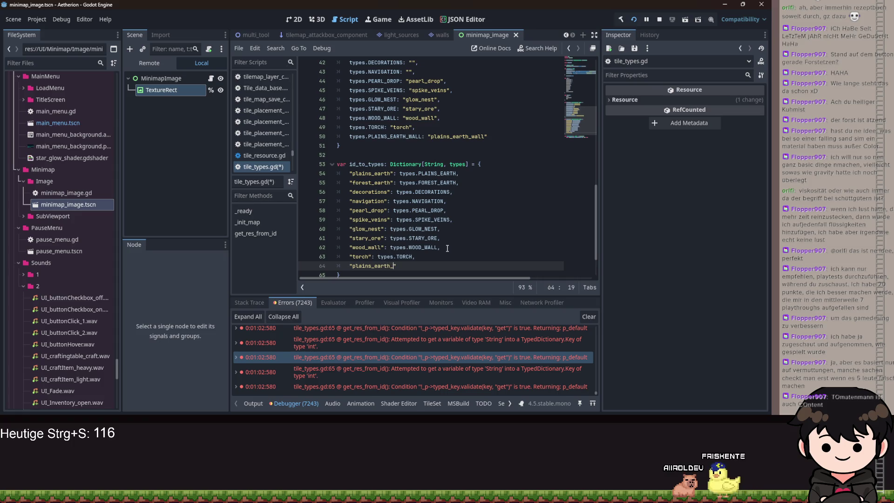
type("th_wall\": types.-")
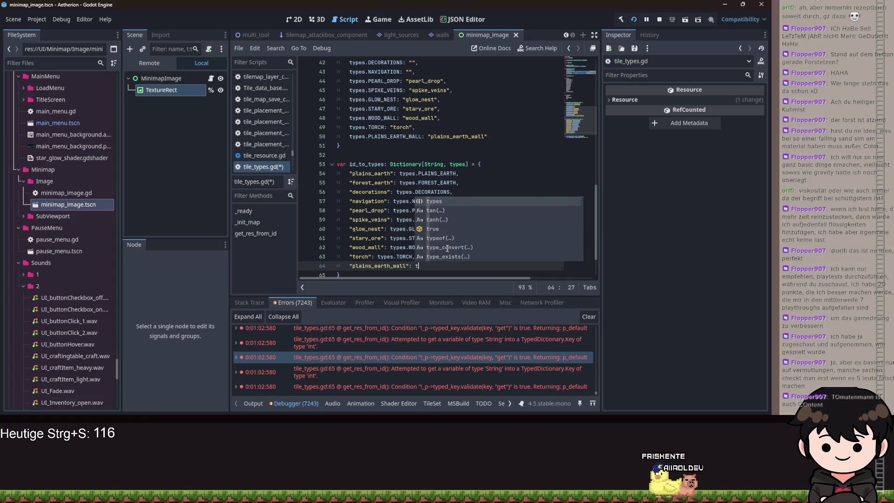
type("L")
key("Return")
type("WALL")
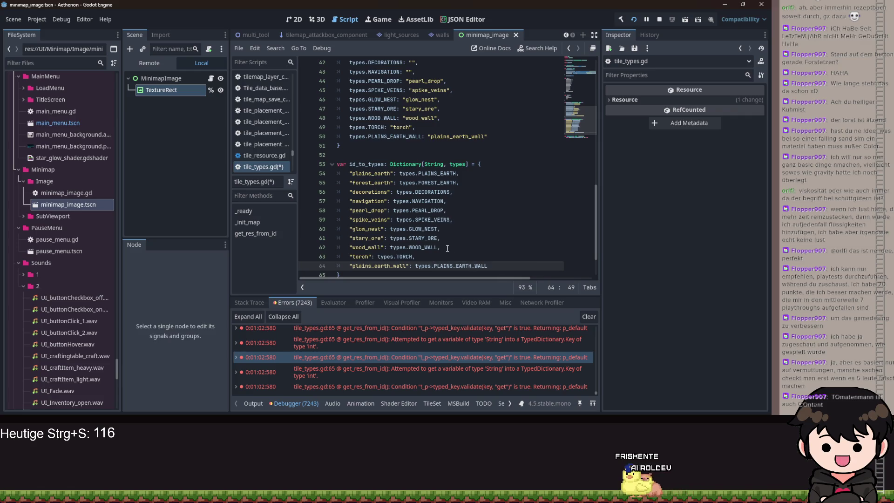
key("ctrl+s")
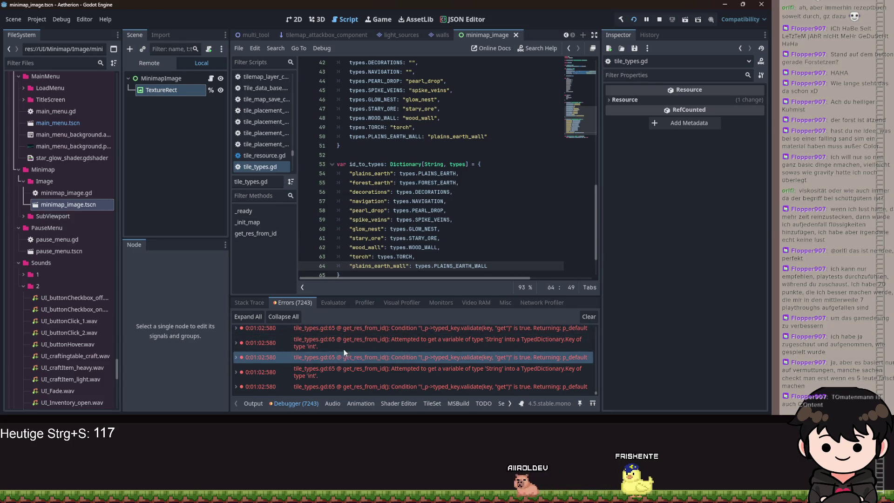
mouse_move(466, 409)
left_click(462, 382)
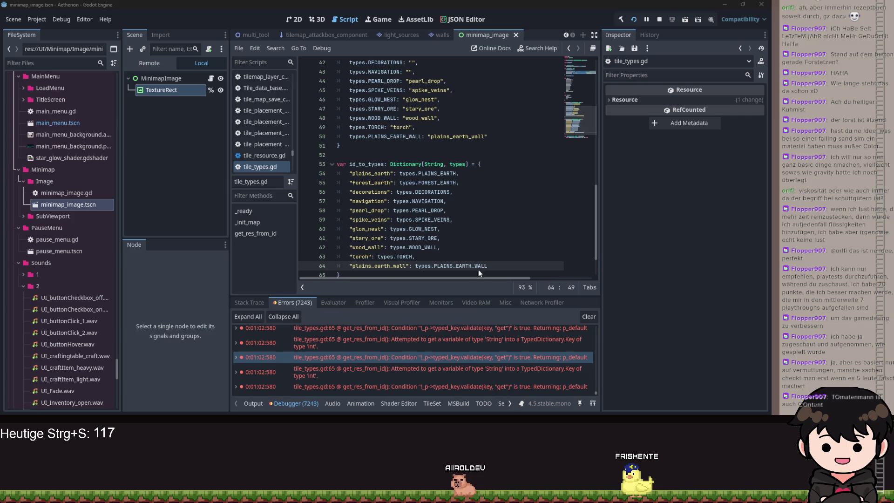
key("Escape")
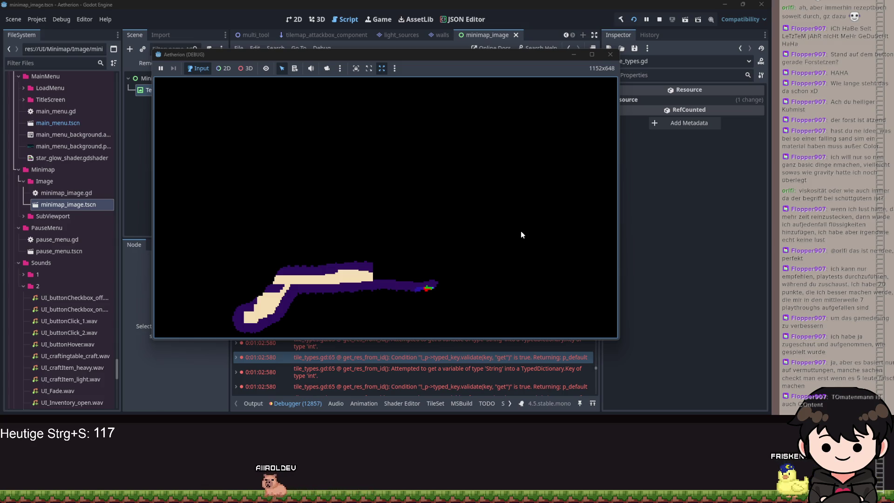
key("Escape")
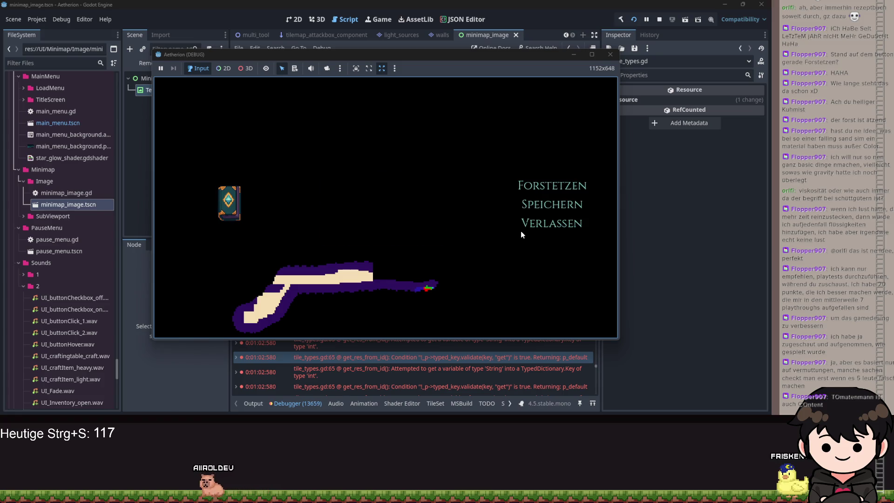
left_click(574, 54)
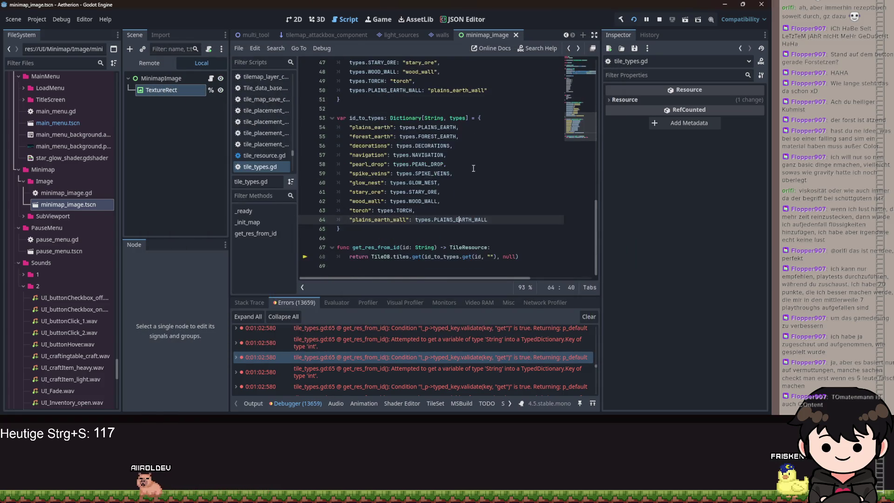
Change line 66's default colour in minimap_image.gd from Color.BLACK to Color.WHITE, save, and return to the game
left_click(473, 168)
scroll(419, 187, "up", 10)
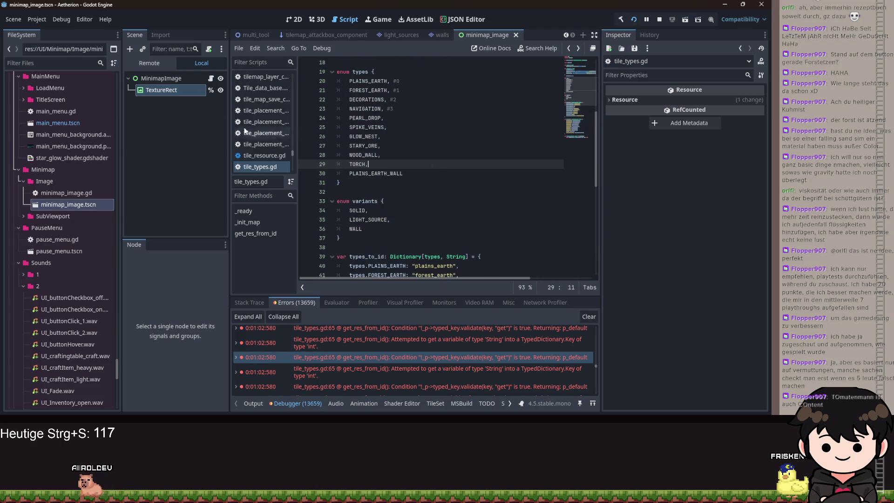
left_click(211, 78)
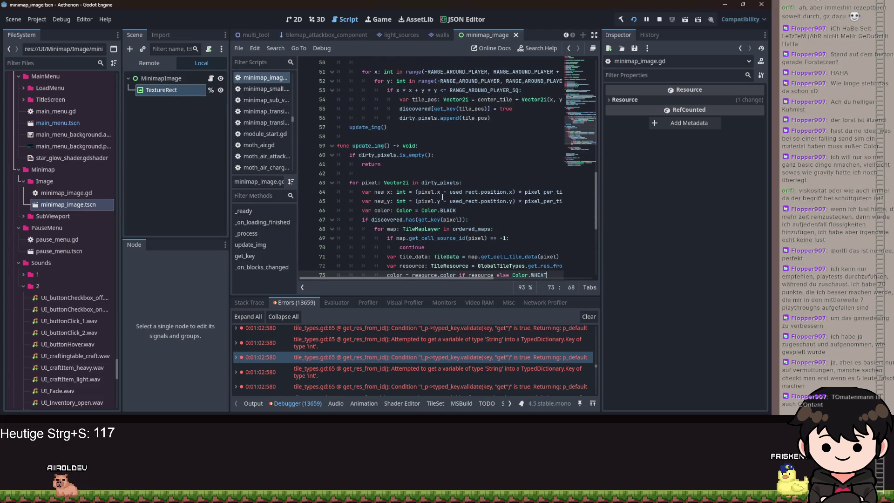
double_click(446, 210)
type("HITE")
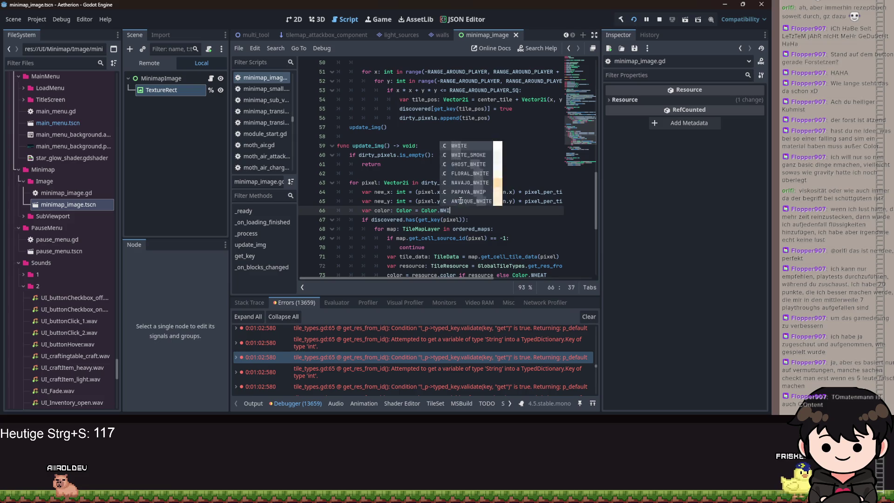
key("ctrl+s")
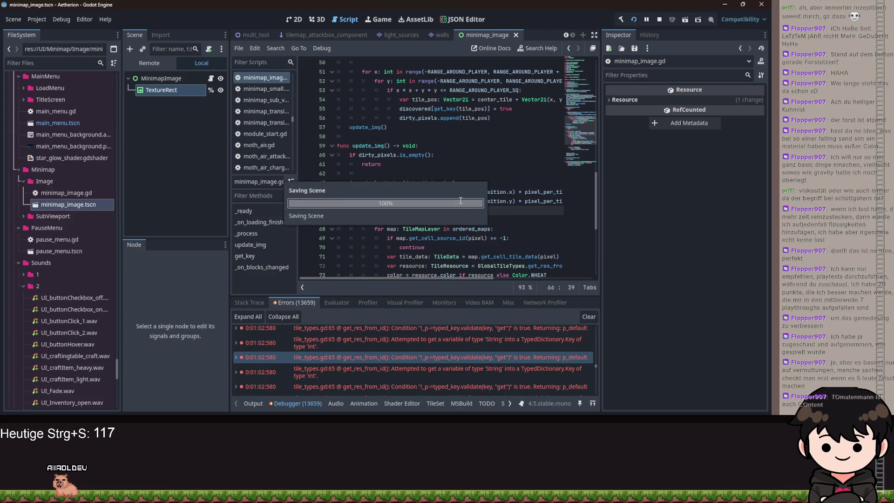
key("alt+Tab")
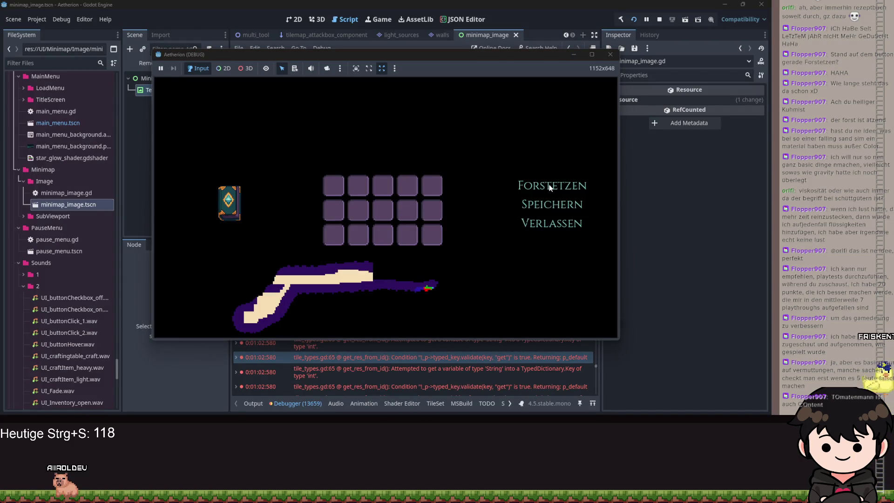
Resume Aetherion, widen its window to view the white-filled map, open the inventory, then stop the game
left_click(546, 191)
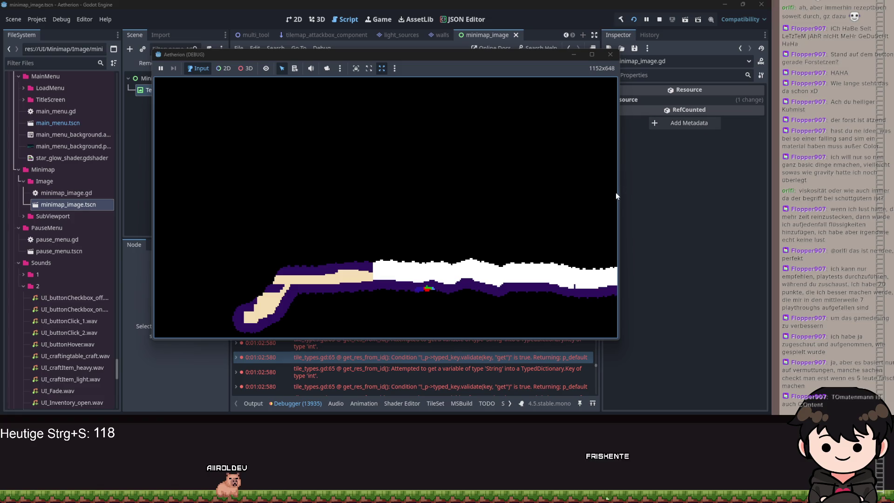
left_click_drag(615, 196, 771, 195)
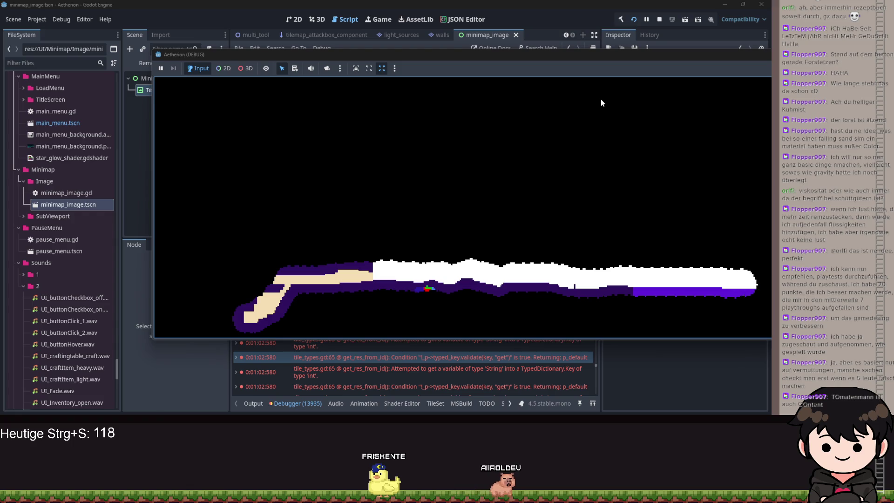
key("e")
key("F8")
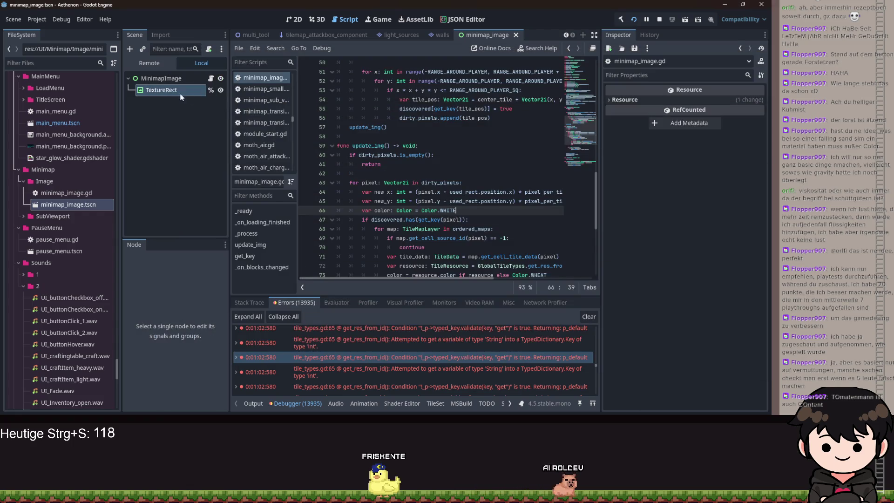
Select the TextureRect node and retype discovered on line 9 as Dictionary[int, Vector2i]
left_click(161, 90)
scroll(684, 196, "down", 10)
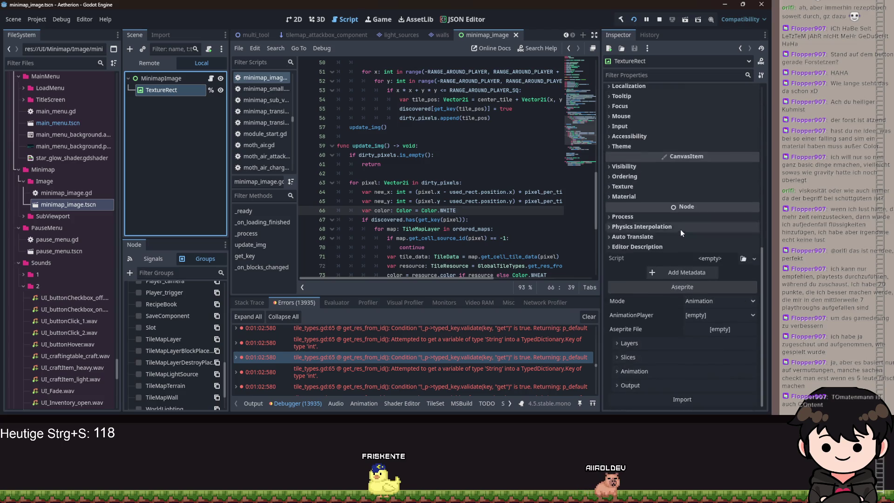
scroll(680, 229, "up", 10)
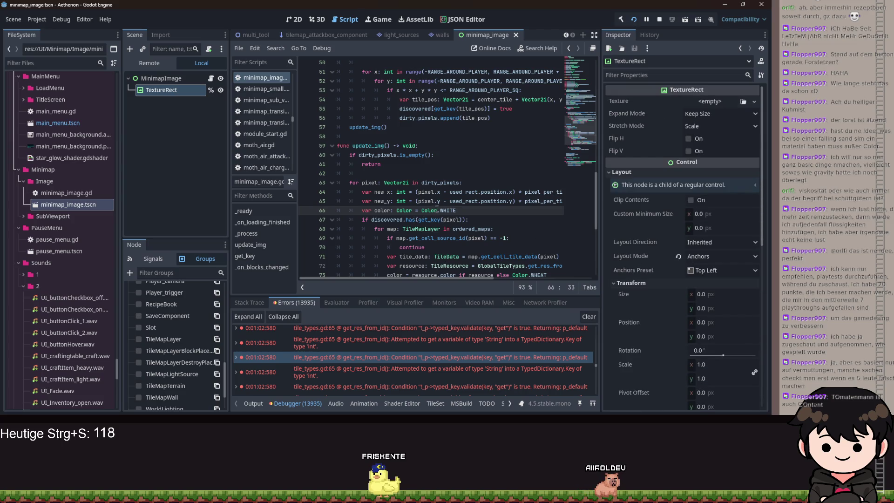
scroll(457, 206, "down", 6)
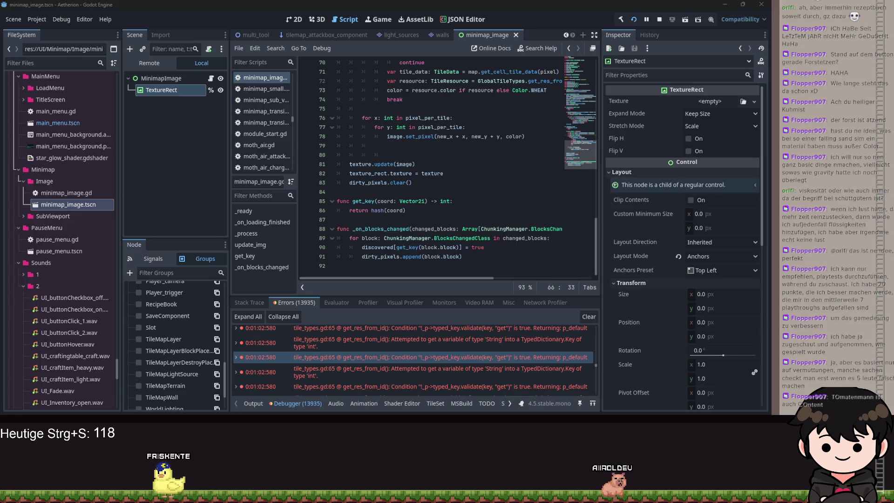
left_click(412, 182)
scroll(407, 115, "up", 20)
double_click(443, 136)
type("Vector2i")
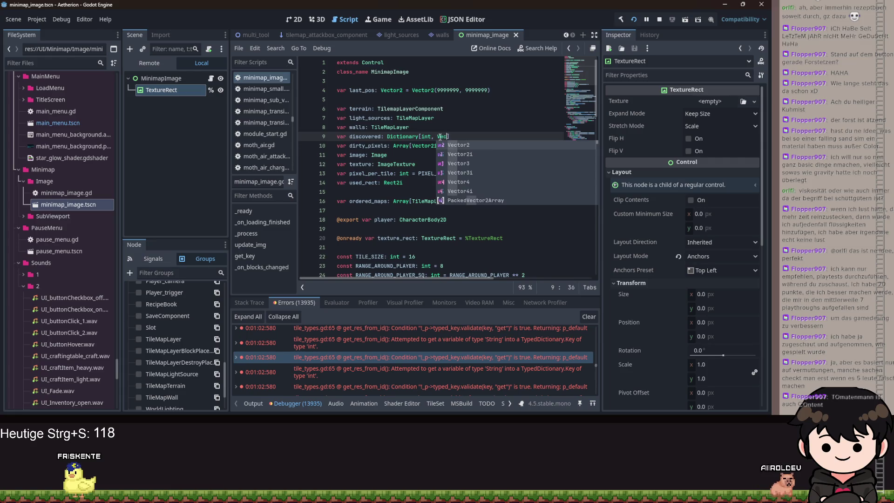
Store tile_pos instead of true on line 55, then select the true value on line 90
scroll(469, 151, "down", 14)
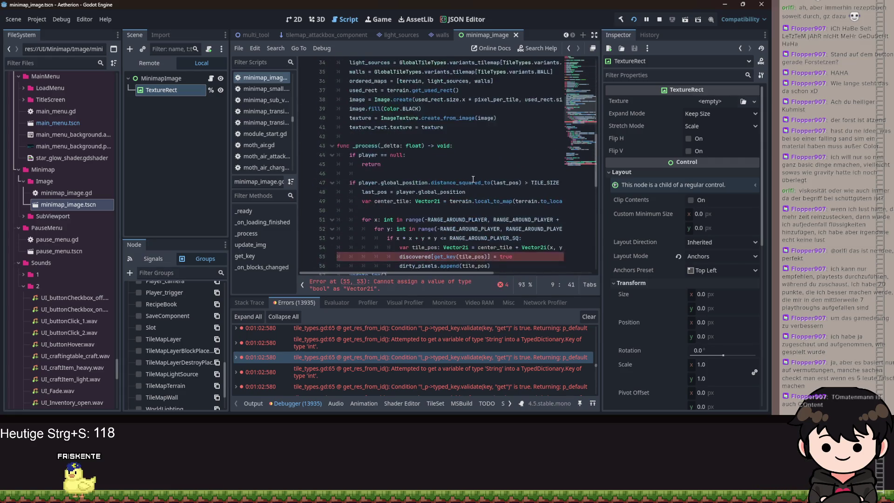
double_click(507, 174)
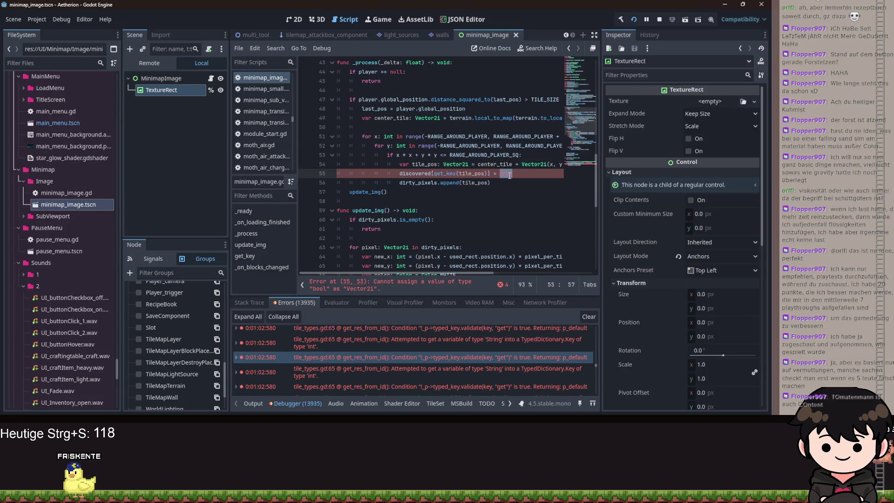
type("tile_pos")
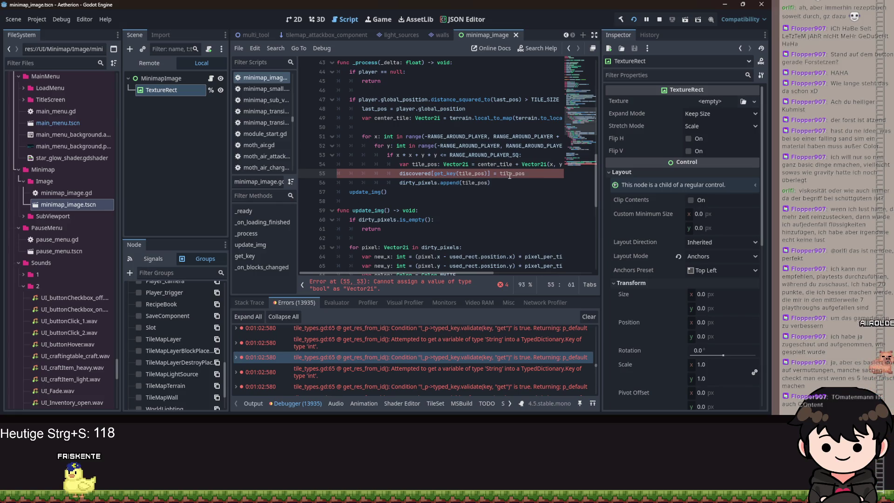
scroll(452, 176, "down", 4)
scroll(452, 176, "down", 6)
double_click(476, 238)
Replace true on line 90 with block.block and save minimap_image.gd
type("block.block)] = block.block")
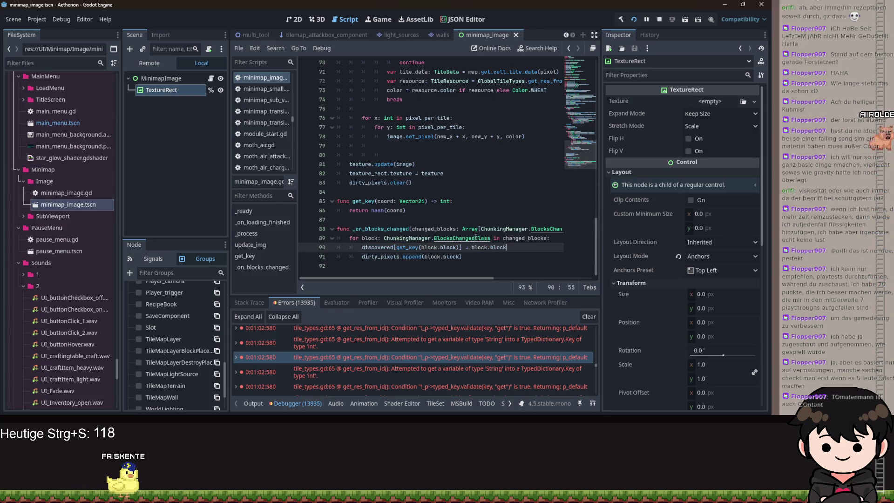
key("ctrl+s")
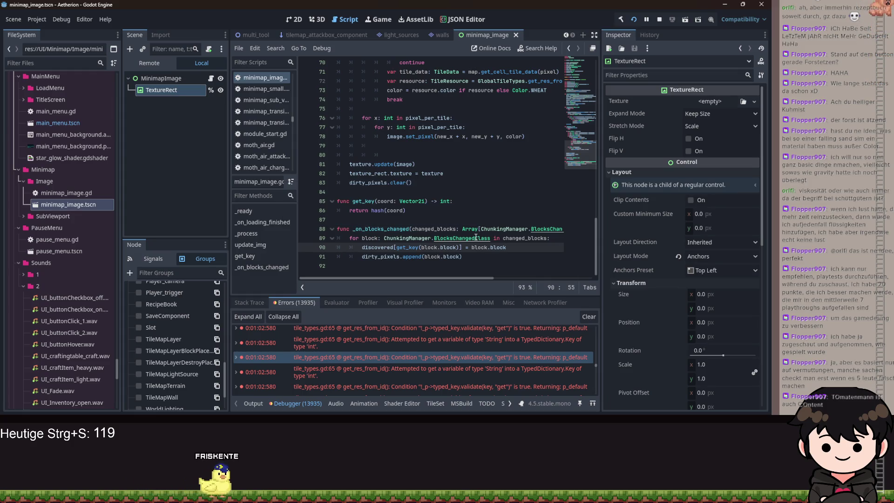
scroll(475, 237, "up", 2)
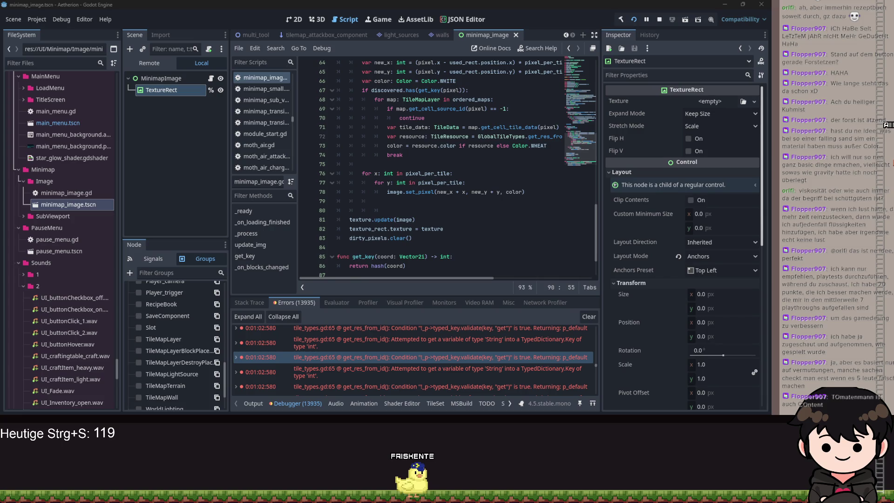
left_click(491, 195)
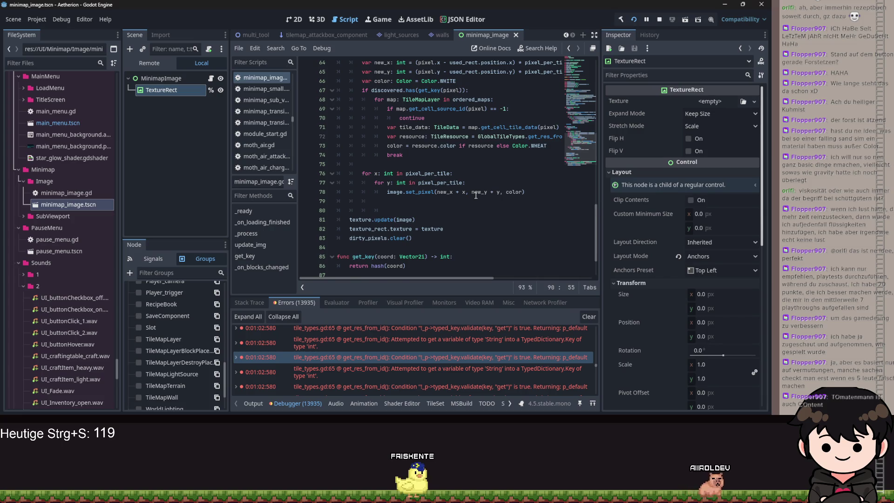
scroll(486, 186, "up", 15)
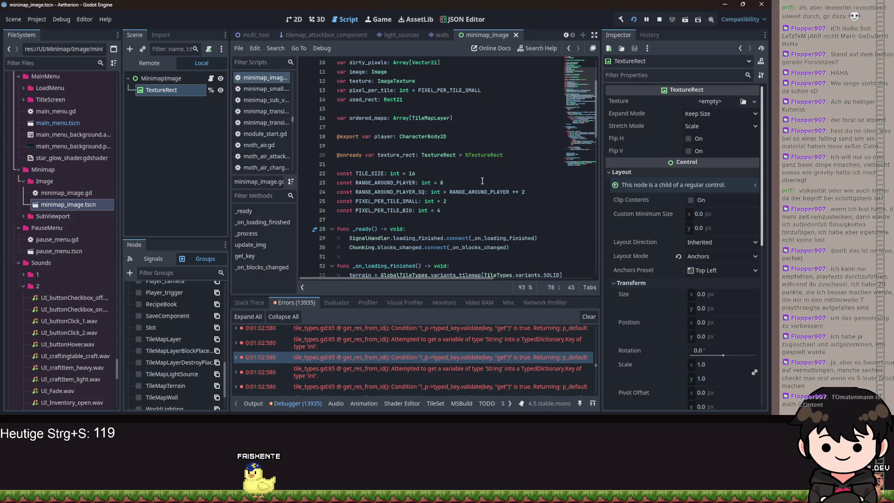
left_click(388, 175)
scroll(394, 177, "down", 15)
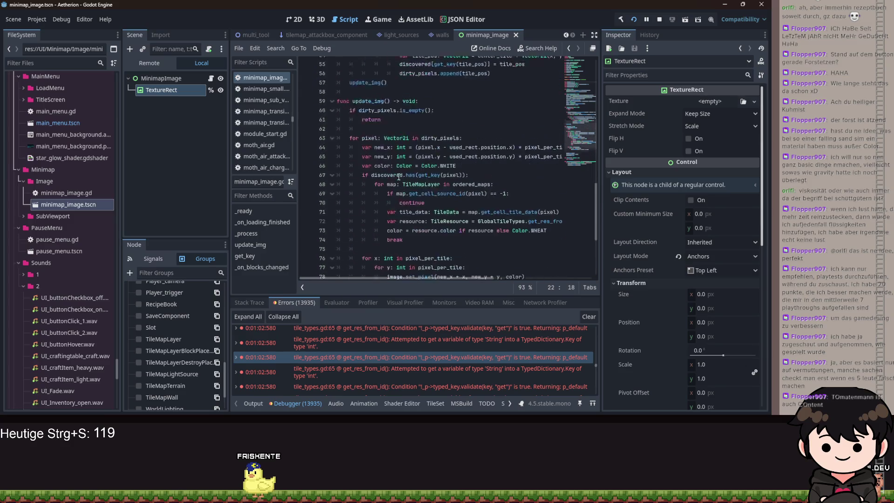
scroll(421, 208, "up", 5)
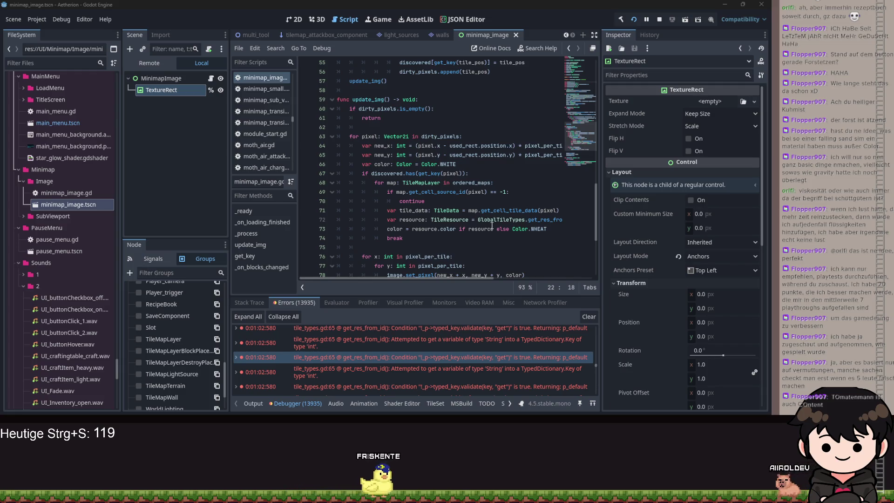
scroll(489, 215, "down", 5)
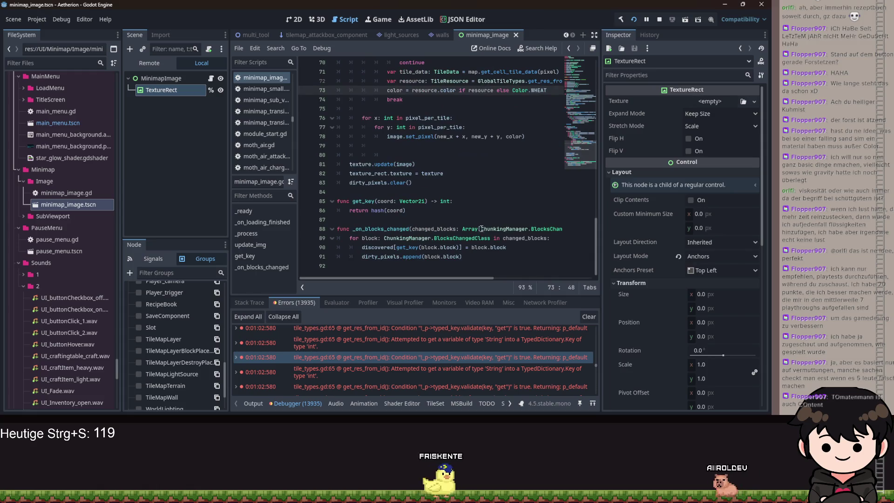
left_click(420, 213)
Add a new redraw() function whose body starts with dirty_pixels.clear()
key("Return")
key("Return")
type("fucn")
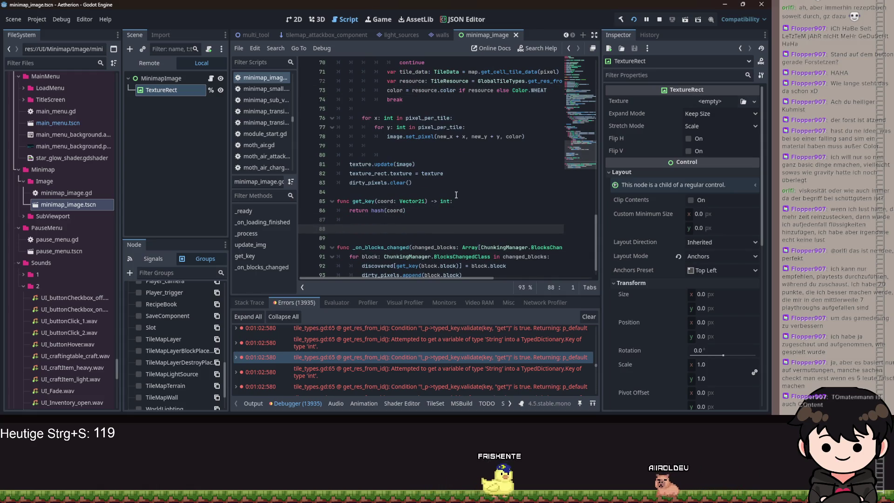
key("BackSpace")
key("BackSpace")
key("BackSpace")
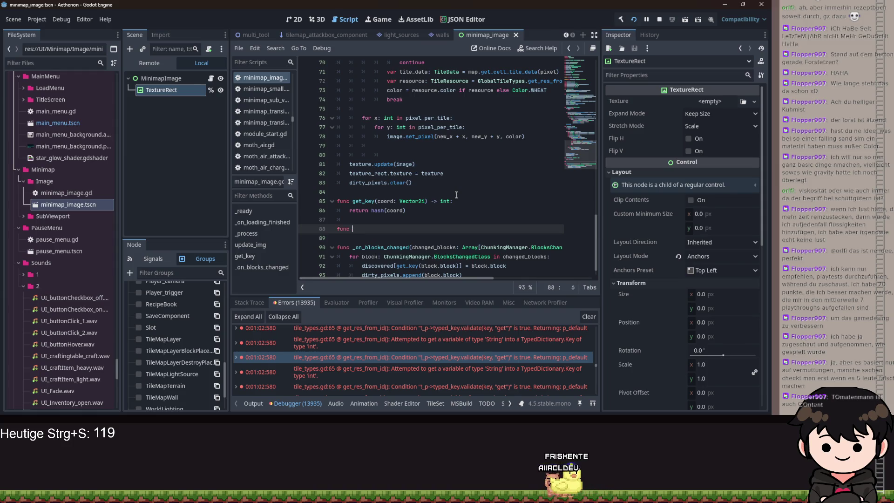
type("redraw() -> void:")
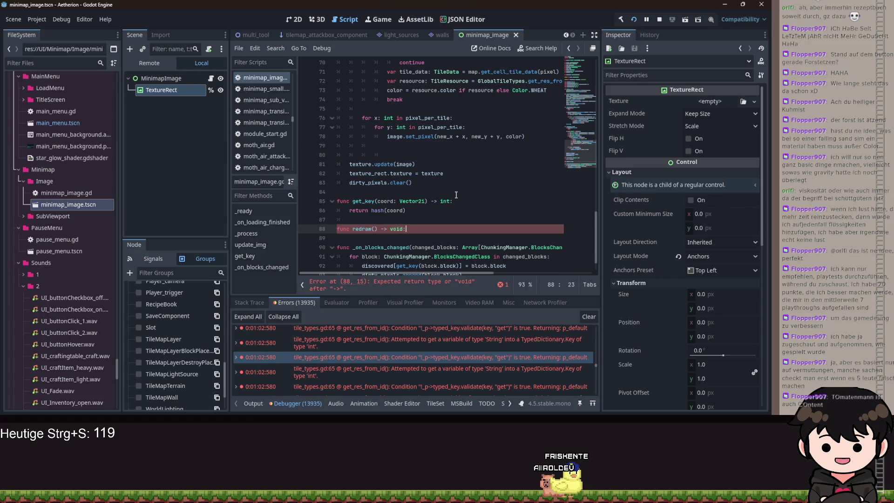
key("Return")
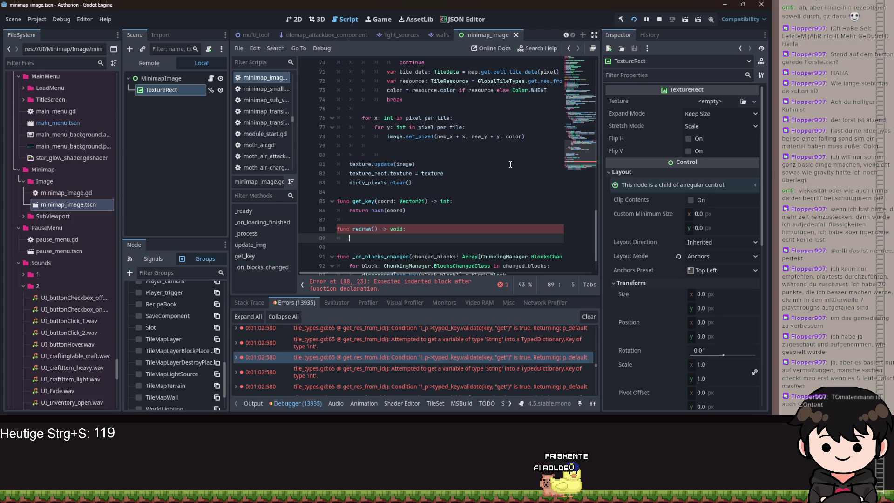
type("dirty")
key("Return")
type(".cl")
key("Return")
key("Return")
Loop over discovered.keys(), appending [discovered[key]] to dirty_pixels for each key
type("for ")
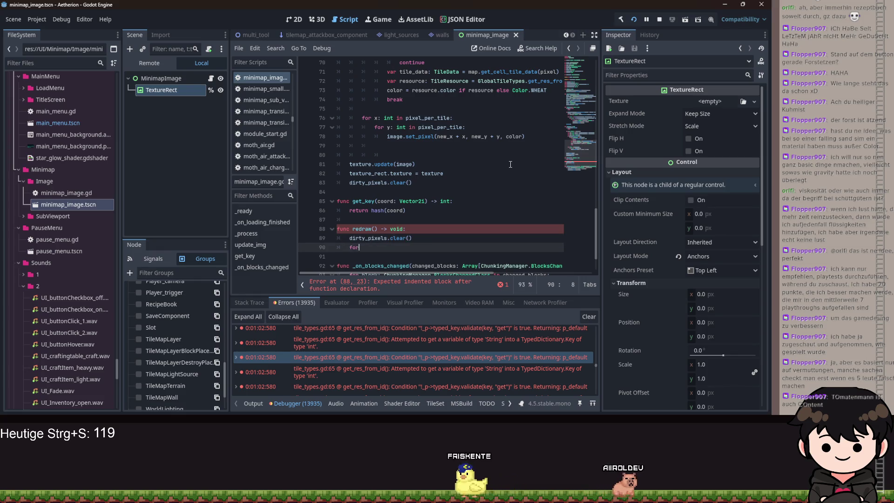
type("k")
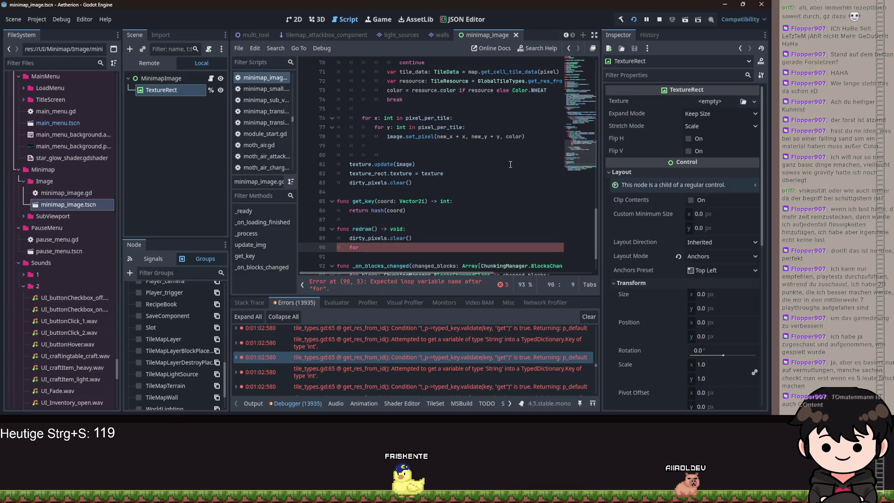
type("ey:")
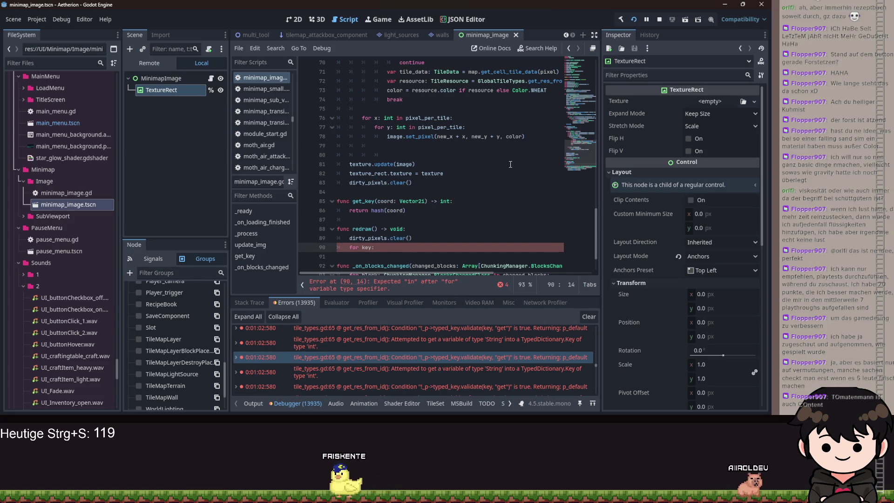
type(" int in di")
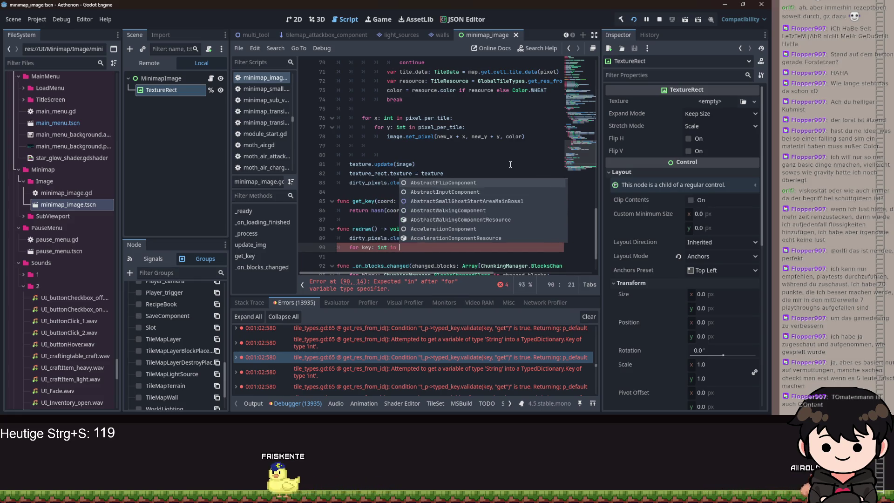
key("BackSpace")
key("BackSpace")
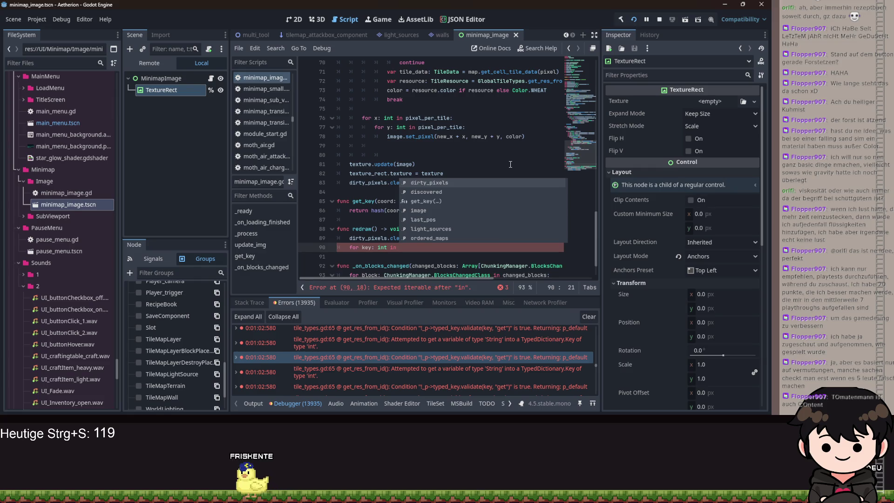
type("dis")
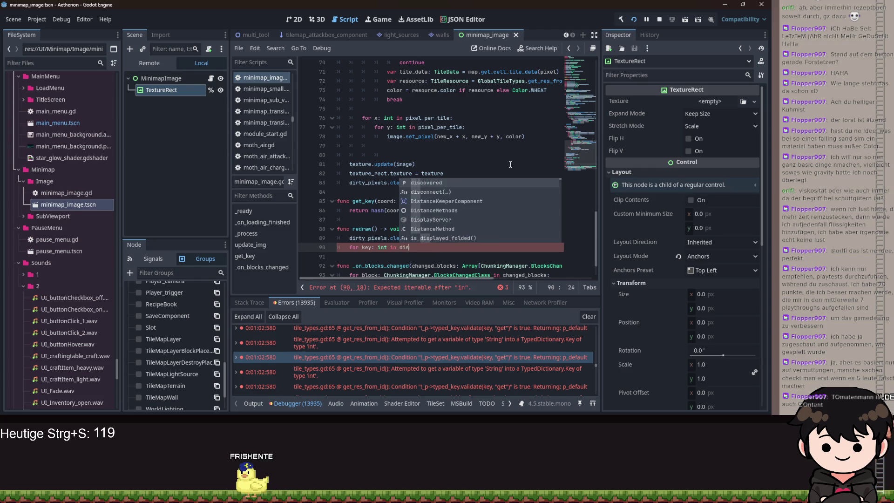
key("Return")
type(".keys():")
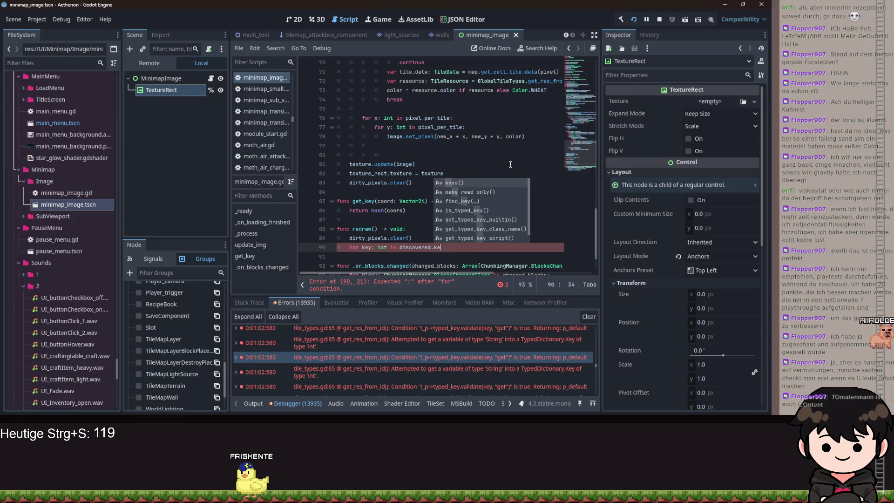
key("Return")
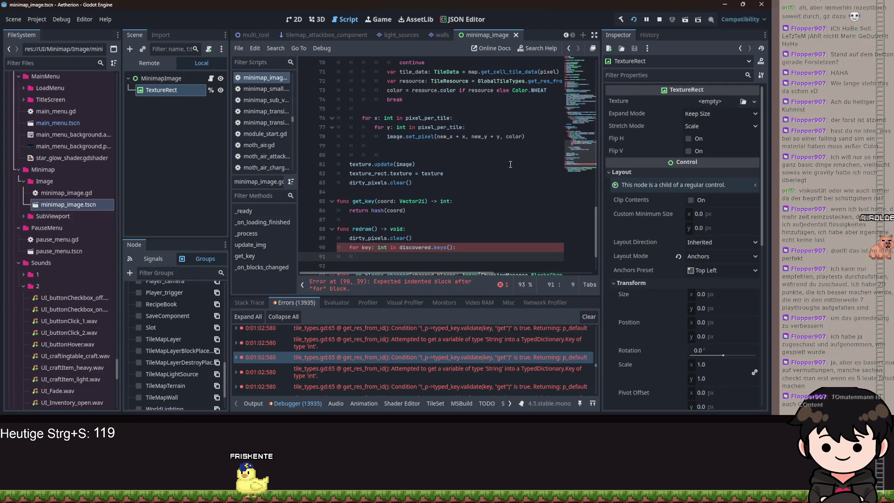
type("dir")
key("Return")
type(".")
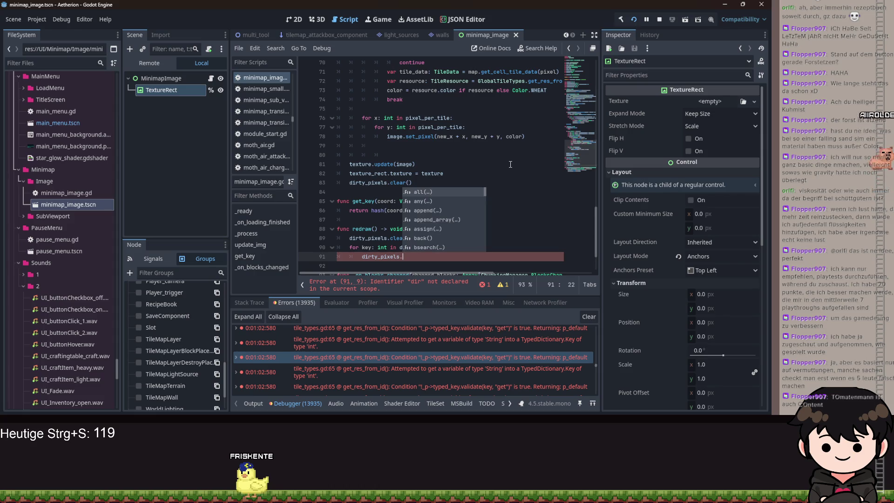
type("ap")
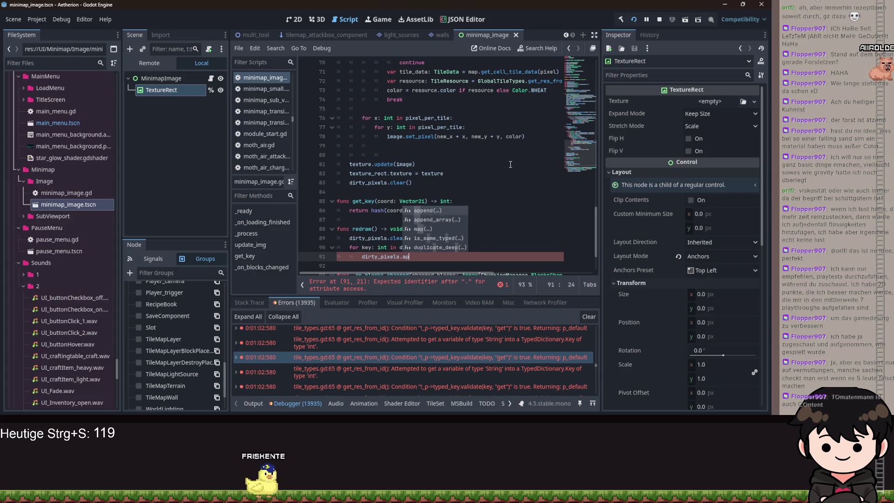
key("Return")
type("[")
key("BackSpace")
type("discovered[ke")
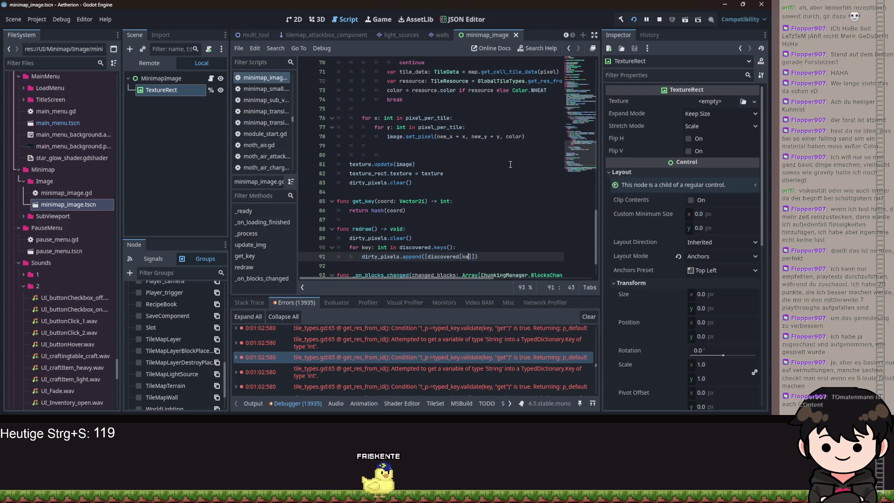
key("End")
Call update_img() after the loop and save the script
key("Return")
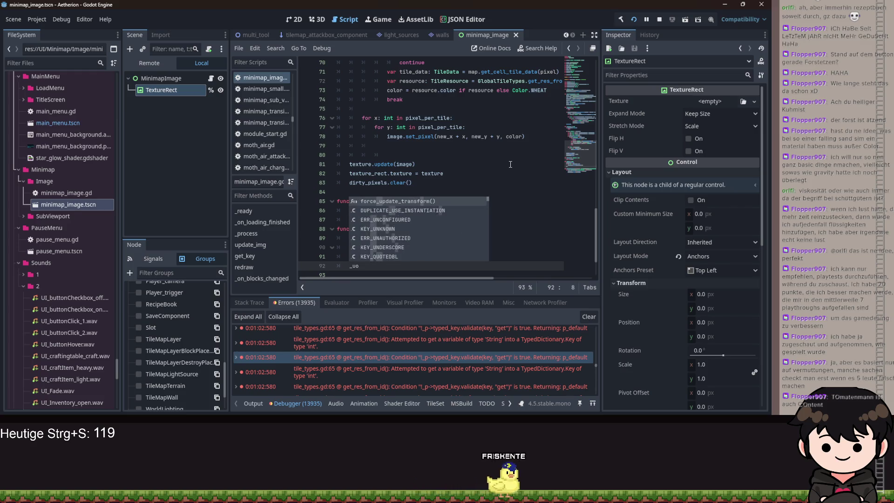
key("BackSpace")
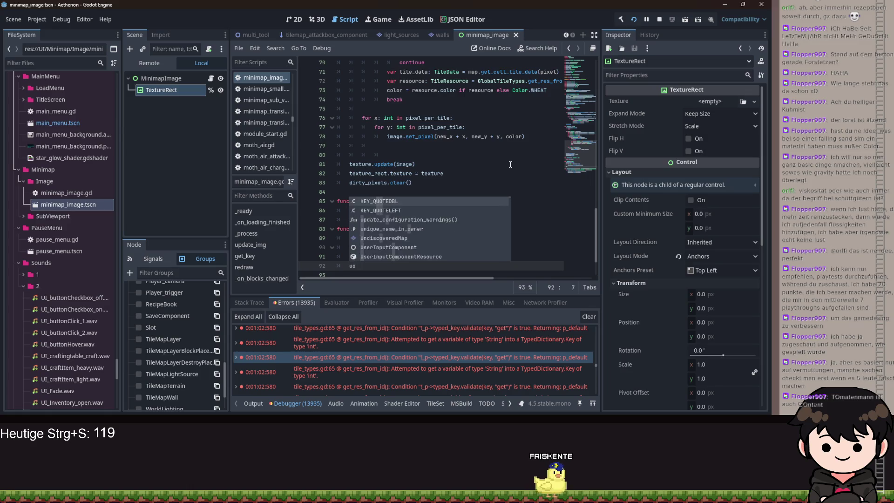
type("p")
key("Return")
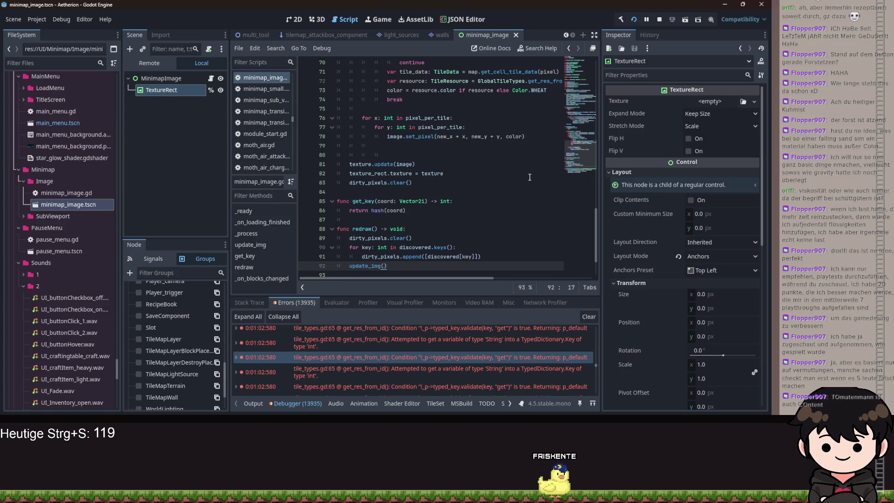
key("ctrl+s")
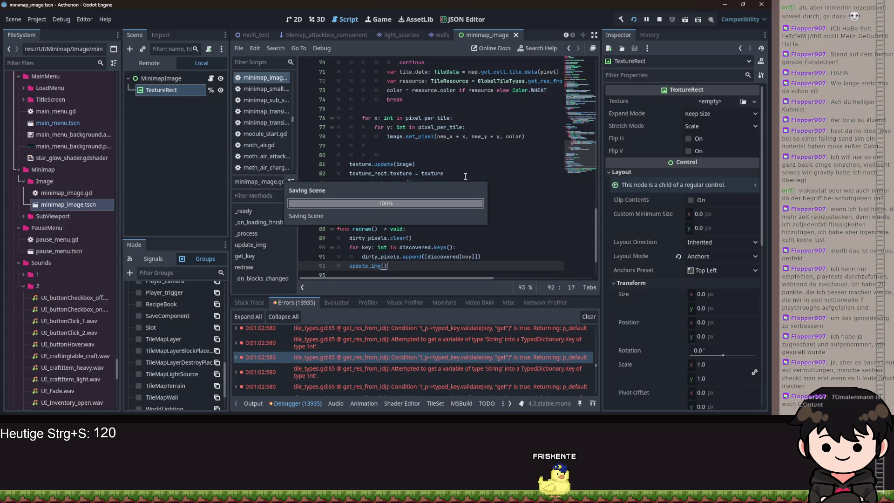
Open blank lines below get_key in minimap_image.gd for the new set_big_map function
scroll(475, 161, "up", 15)
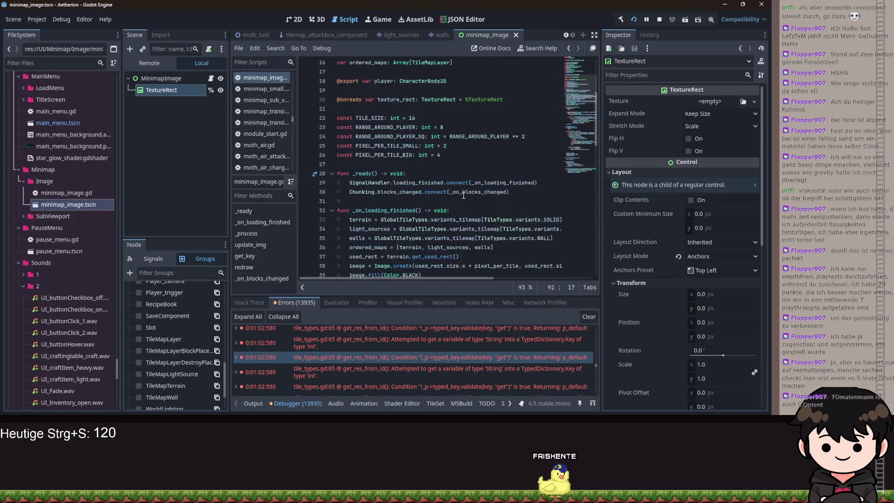
scroll(443, 223, "down", 7)
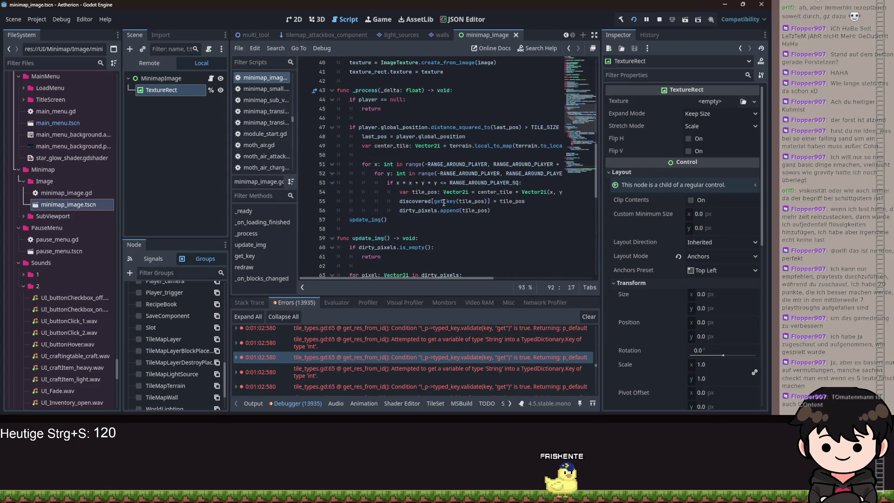
left_click_drag(406, 191, 355, 192)
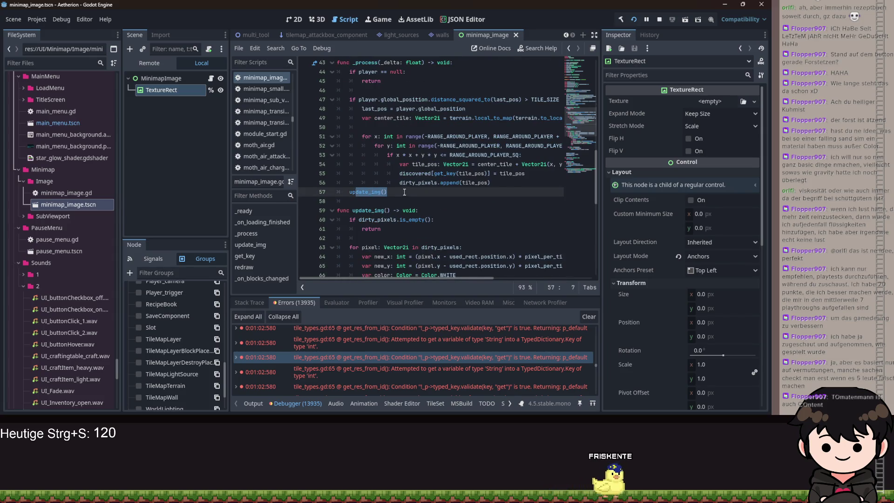
scroll(412, 191, "up", 3)
scroll(411, 191, "up", 1)
left_click(446, 155)
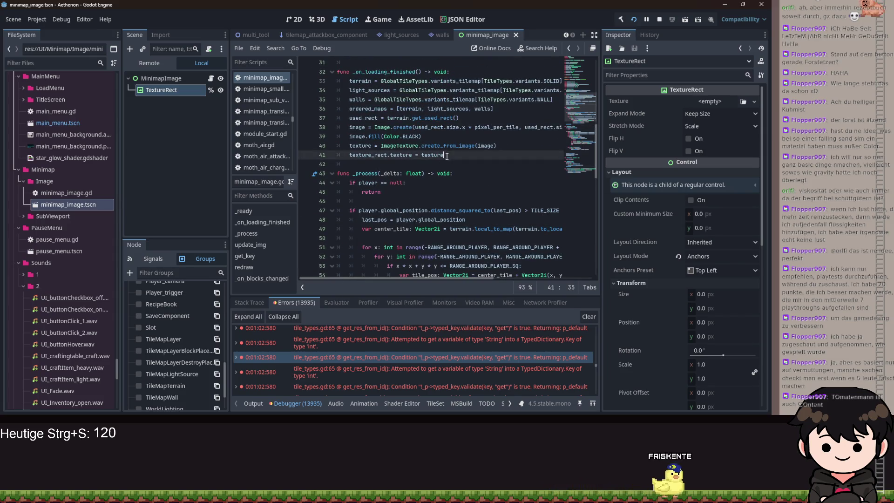
scroll(445, 162, "down", 5)
scroll(445, 162, "down", 9)
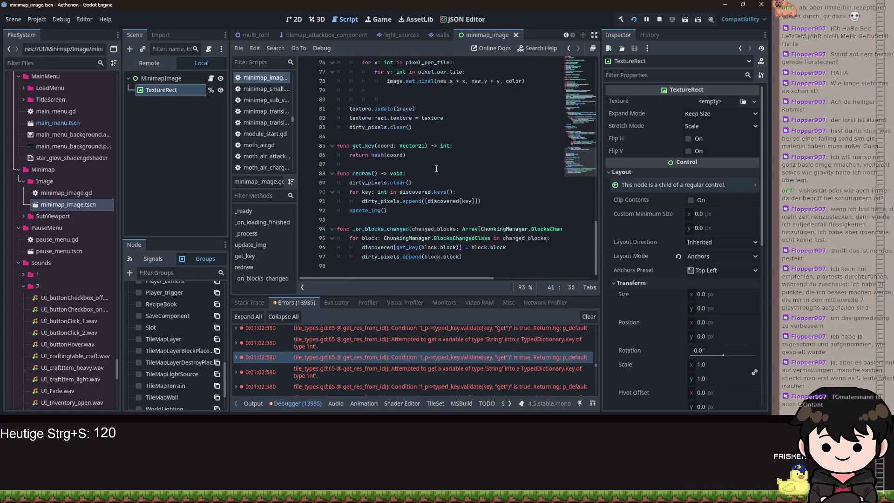
left_click(426, 183)
key("Return")
key("Return")
type("func set_big_map(en")
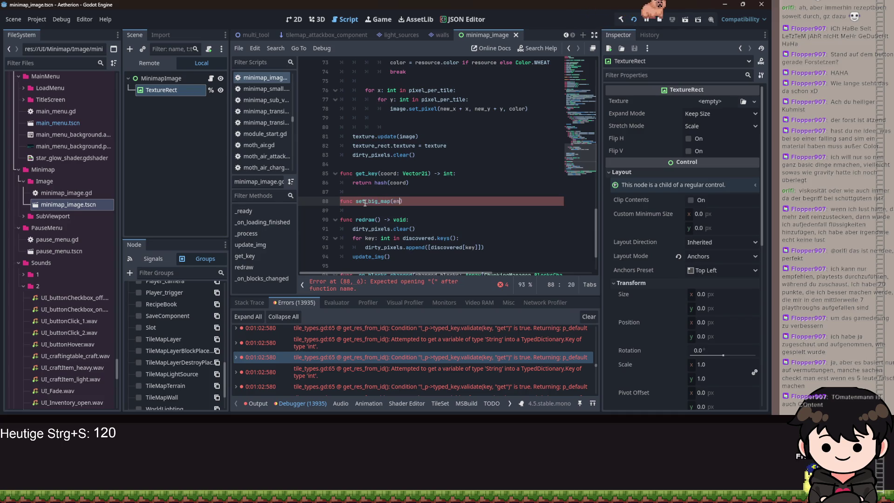
Finish the signature set_big_map(enabled: bool) -> void and start its body
type("abled: bool")
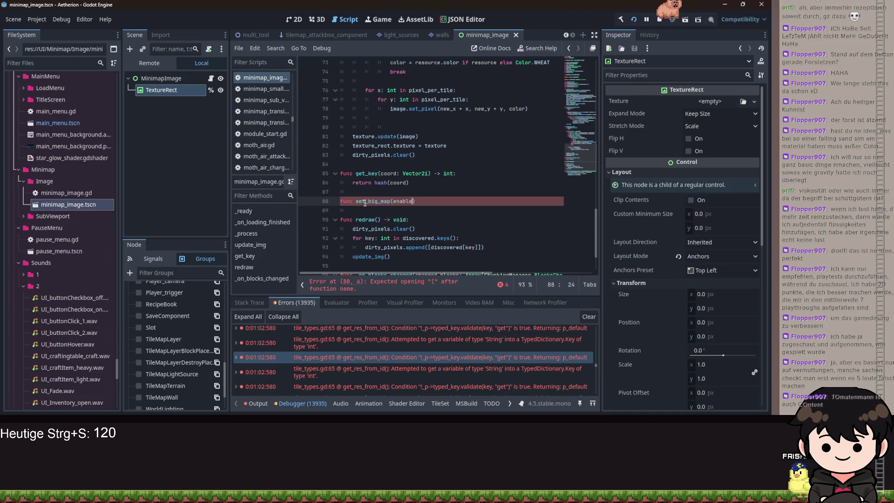
type(") -> void:;")
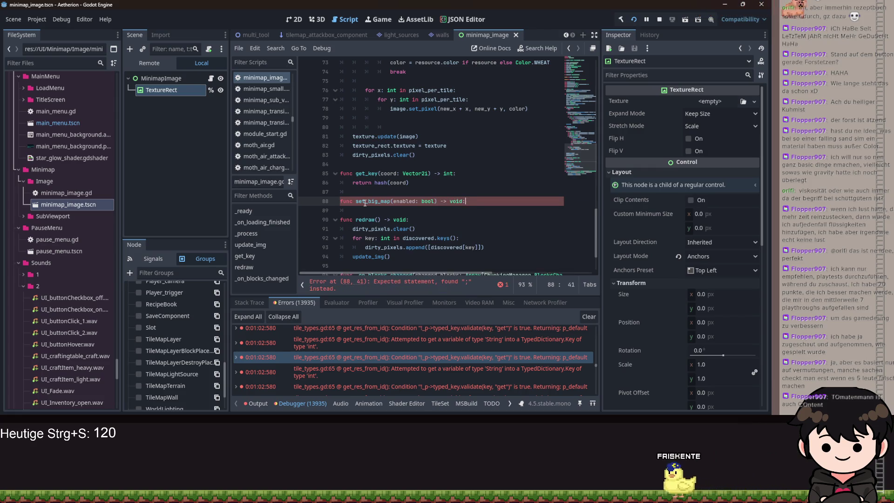
key("Return")
type("if i")
key("BackSpace")
key("BackSpace")
key("BackSpace")
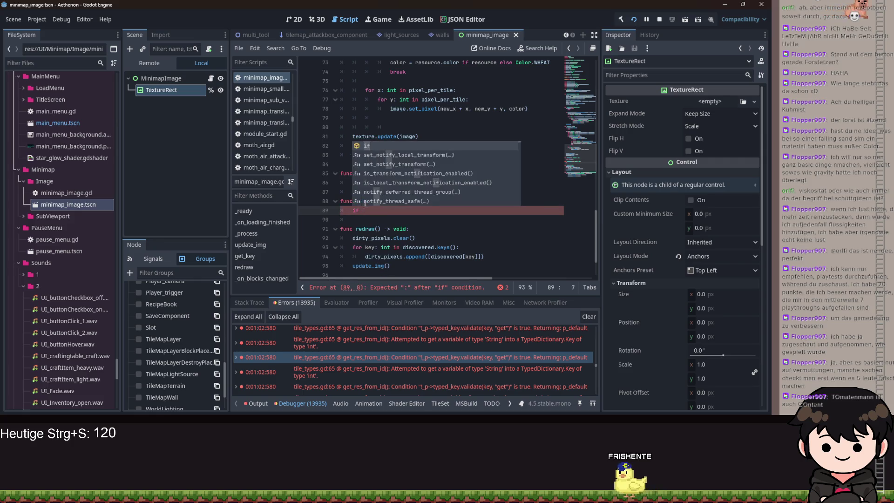
key("Return")
Declare an is_big_map variable defaulting to false after the ordered_maps declaration
type("is_big")
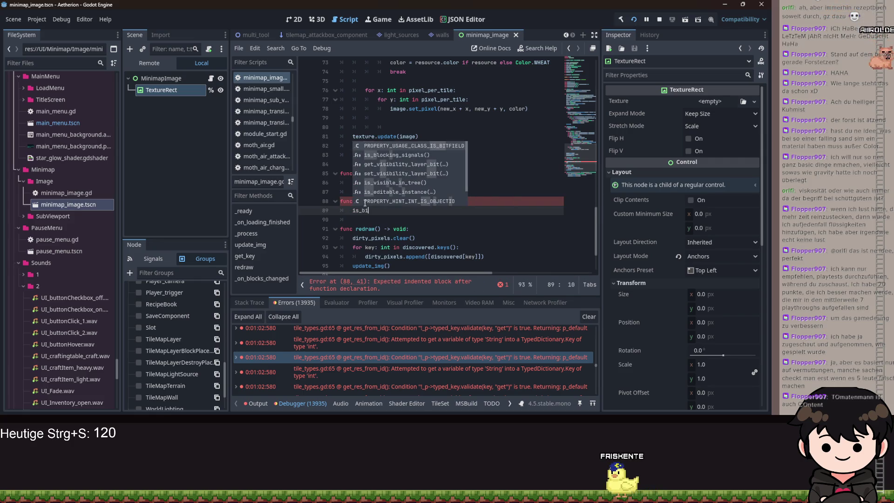
scroll(364, 203, "up", 20)
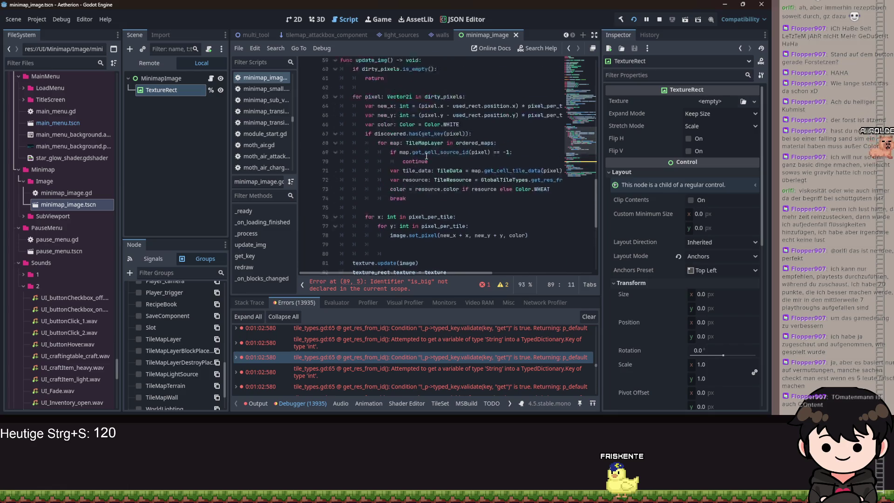
scroll(449, 160, "up", 2)
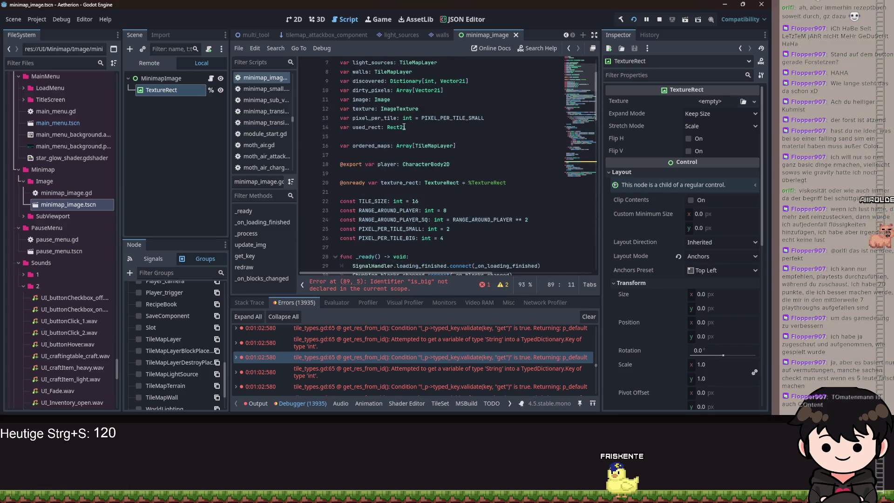
left_click(465, 145)
key("Return")
type("var")
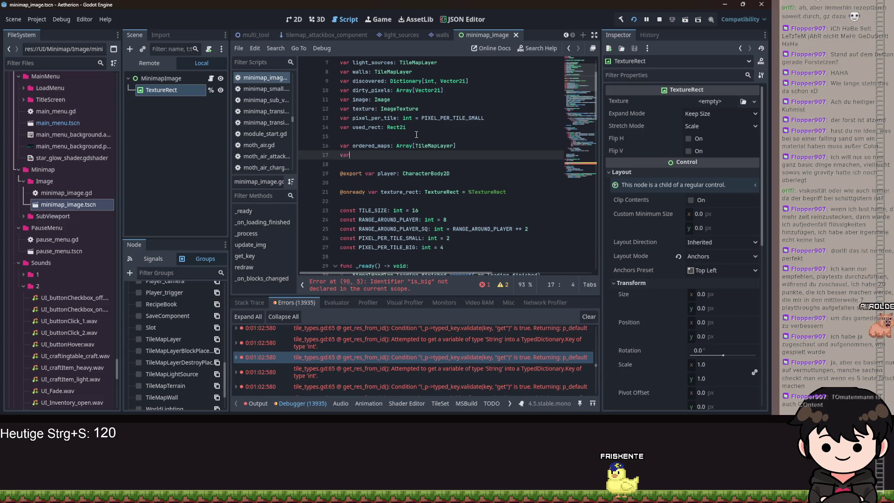
type(" is_big_map")
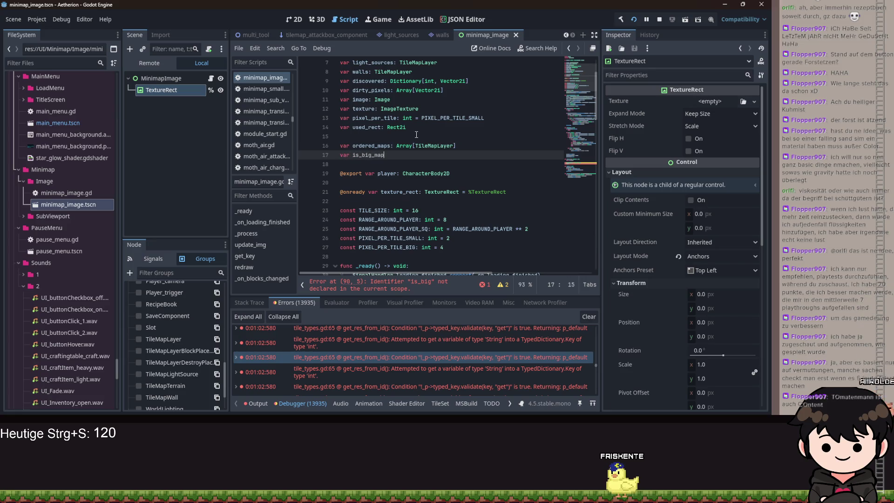
type(": bool = ")
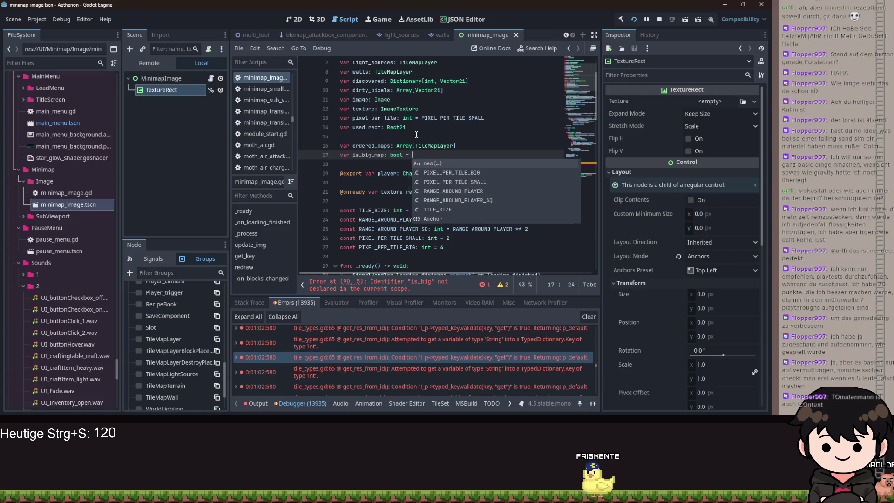
type("false")
Make set_big_map assign is_big_map = enabled
scroll(406, 210, "down", 15)
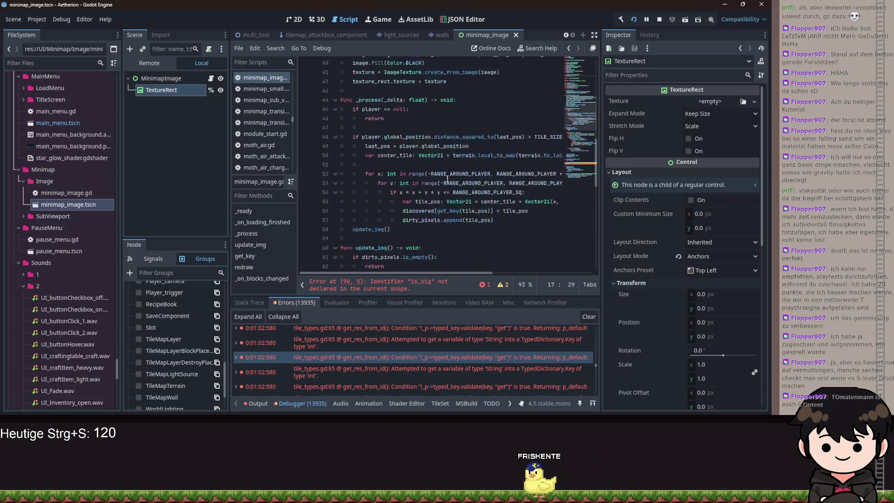
scroll(406, 210, "down", 5)
left_click(425, 164)
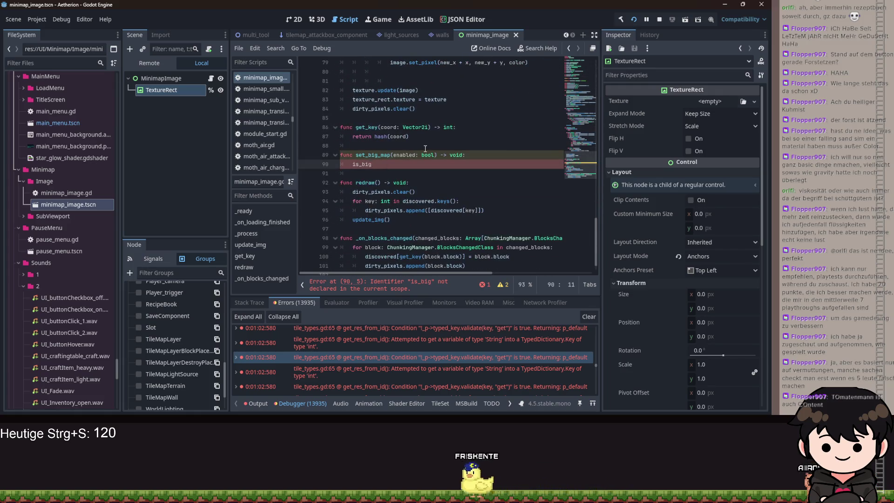
type("_map")
key("Return")
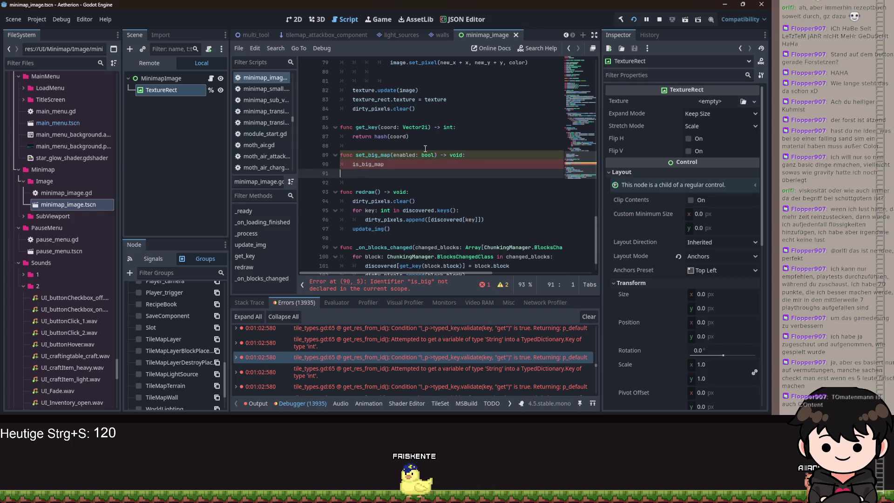
key("BackSpace")
type("= enabled")
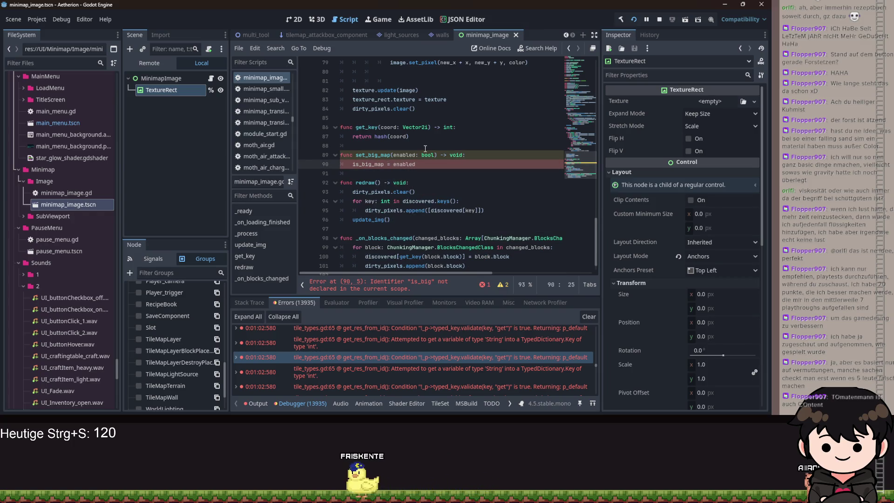
Set pixel_per_tile = PIXEL_PER_TILE_BIG if enabled else PIXEL_PER_TILE_SMALL
key("Return")
type("ixel")
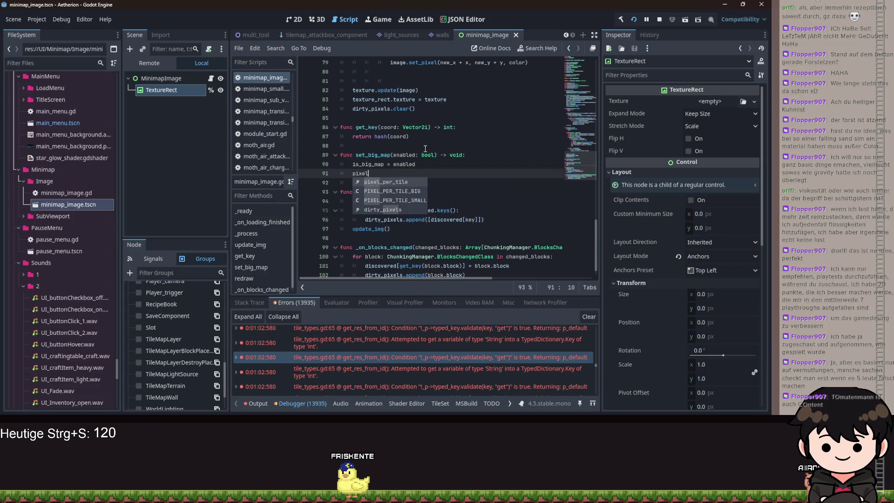
key("Return")
type("= PIXE")
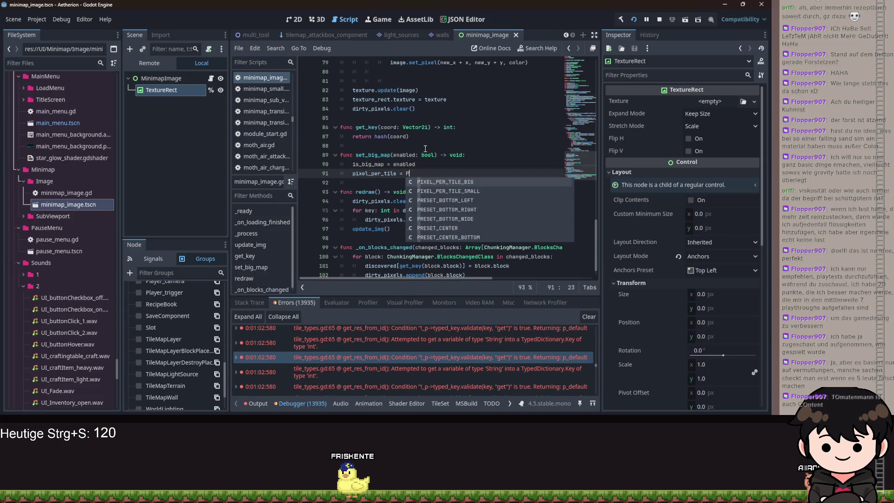
key("Return")
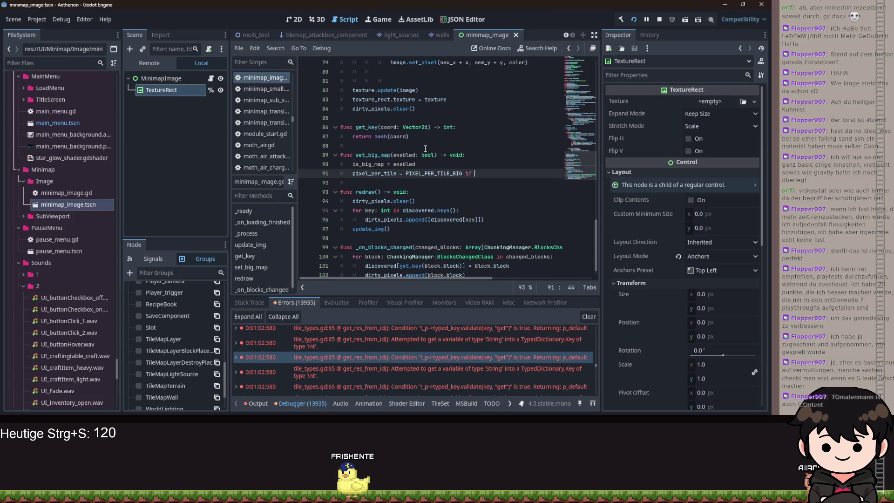
type("abled else ")
type("PIXE")
key("Down")
key("Return")
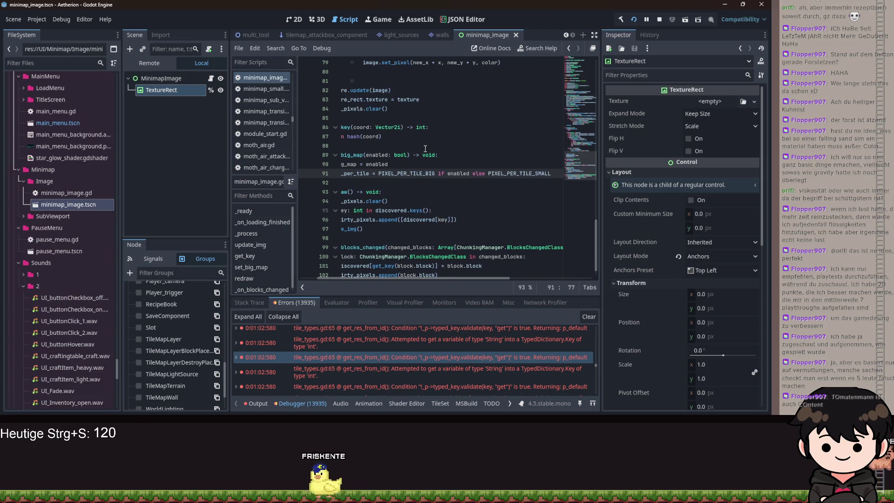
key("Return")
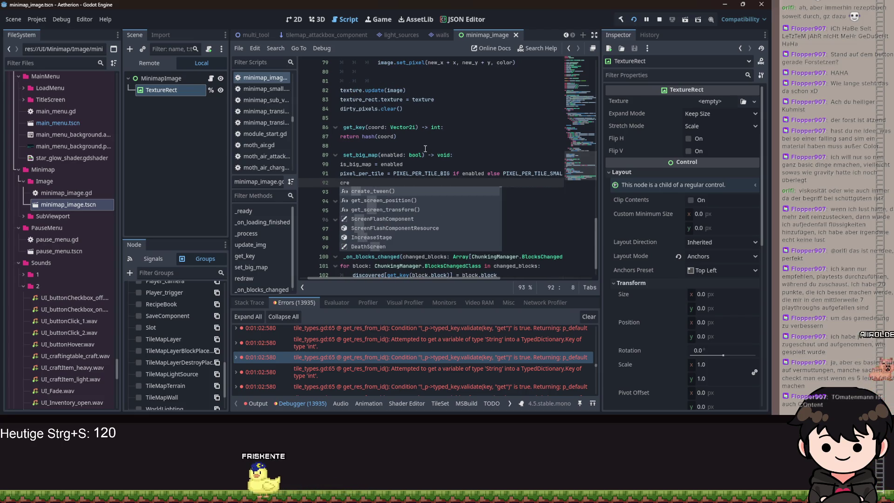
scroll(433, 186, "up", 8)
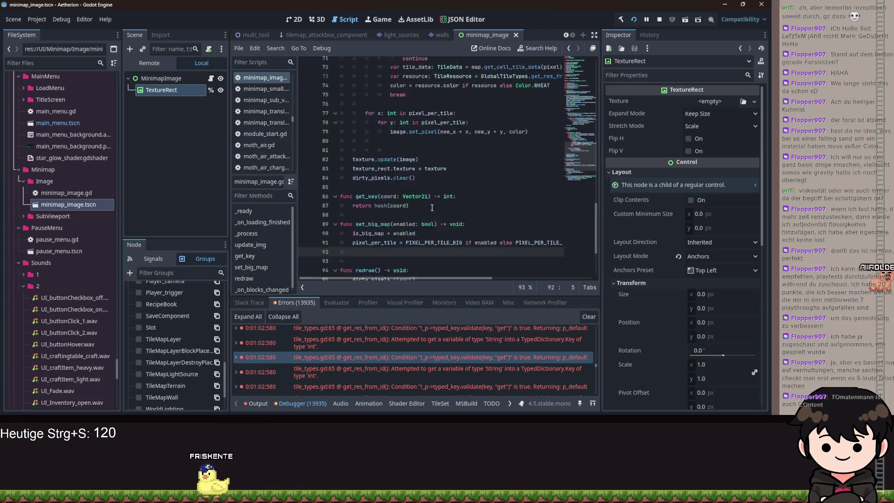
Move the four image and texture setup lines into a new create_img() -> void function
scroll(437, 195, "up", 7)
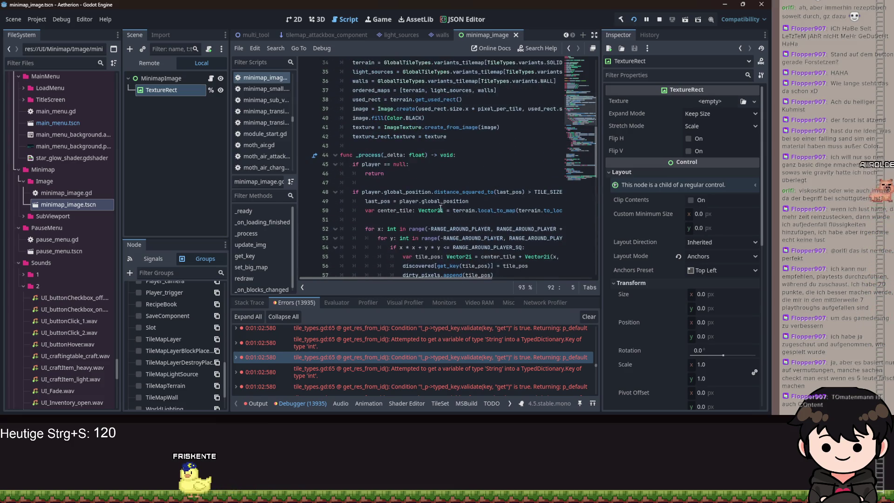
scroll(498, 152, "up", 1)
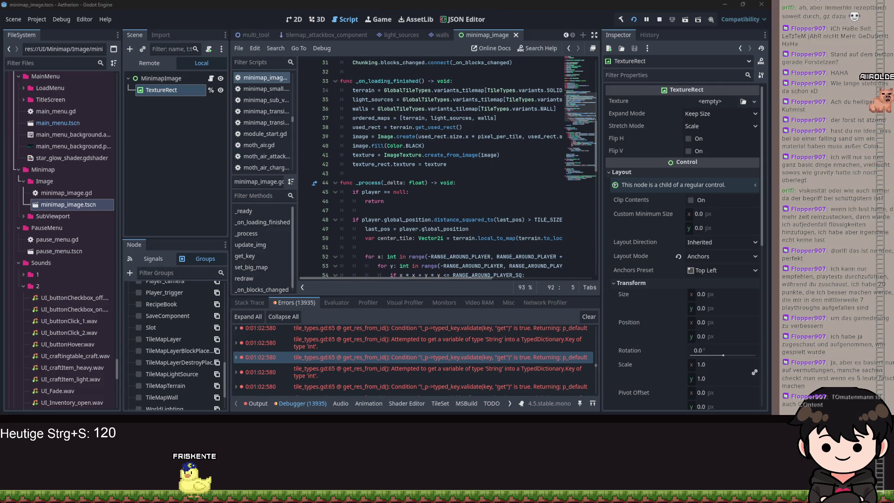
left_click(465, 165)
mouse_move(385, 161)
left_mouse_down()
mouse_move(326, 128)
mouse_move(317, 138)
left_mouse_up()
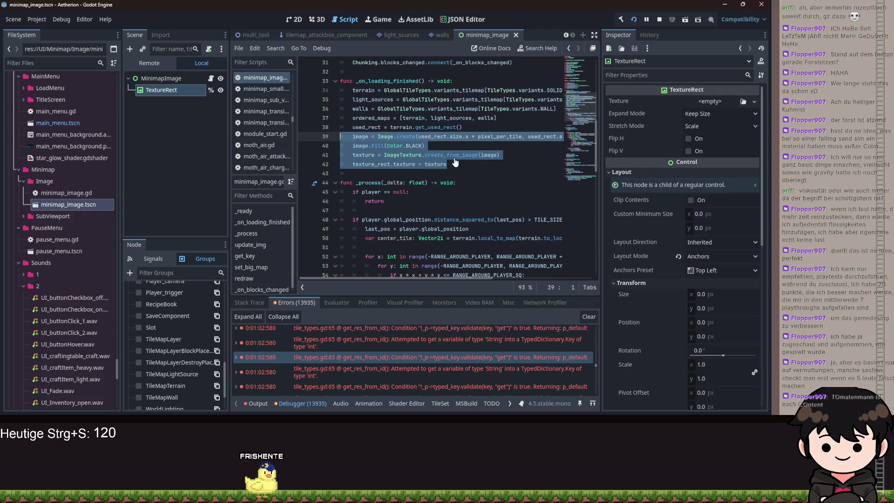
key("BackSpace")
key("Return")
type("fu")
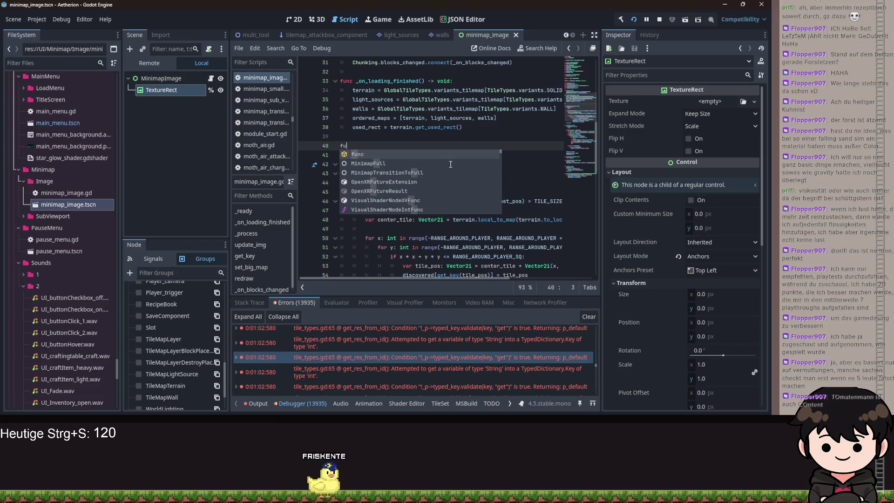
type("nc create_imng")
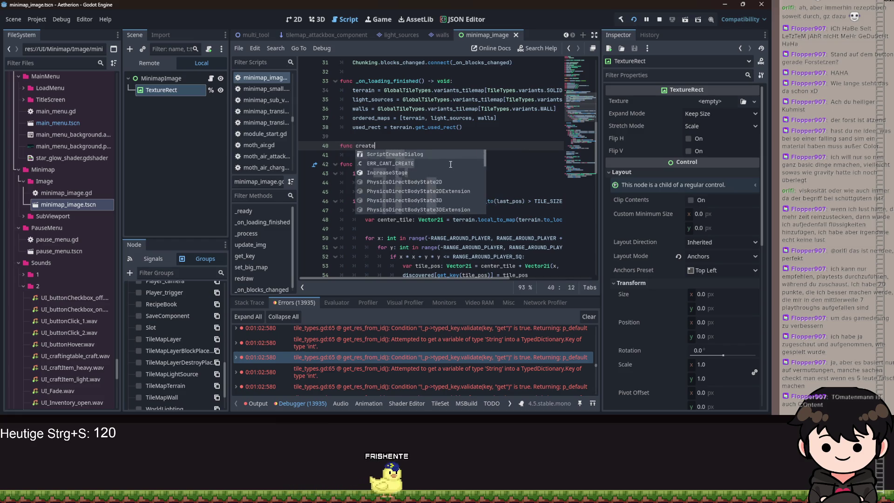
key("BackSpace")
key("BackSpace")
type("g() -> vo")
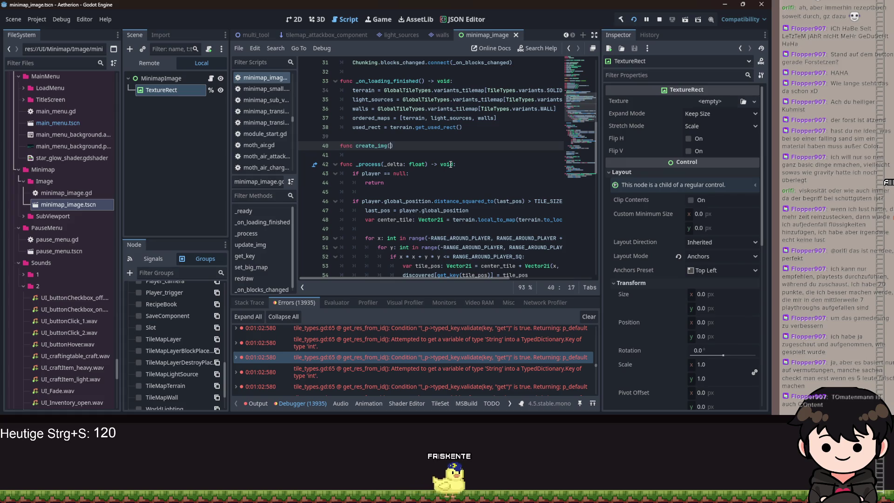
type("id:")
key("Return")
key("ctrl+v")
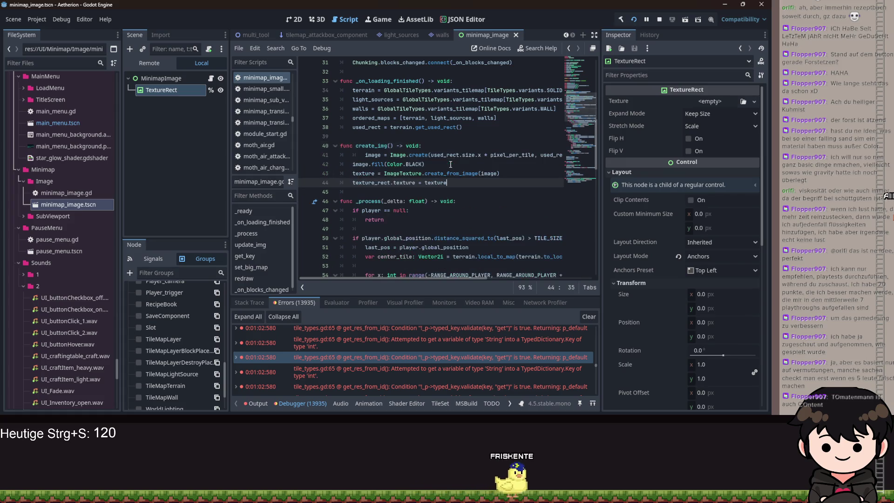
key("Up")
key("Up")
key("Up")
key("Home")
Call create_img() at the end of _on_loading_finished
left_click(364, 139)
key("Return")
key("Up")
type("c")
key("Return")
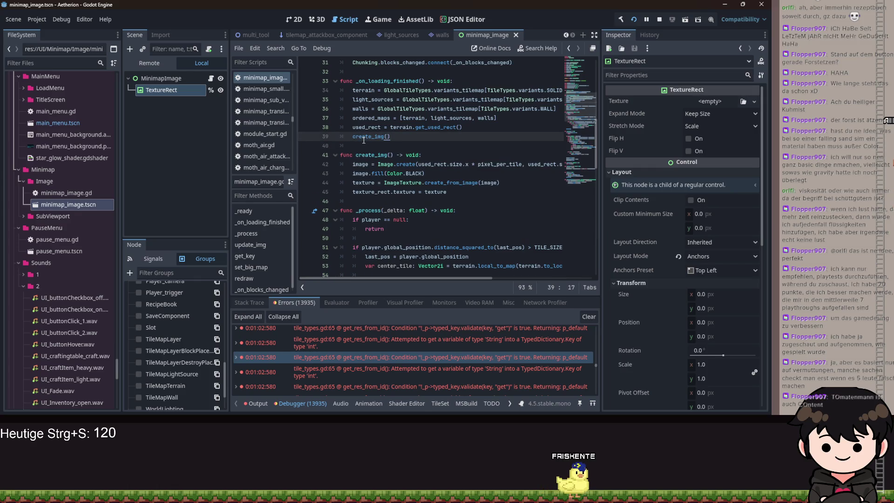
End set_big_map with create_img() and redraw() calls, then save
scroll(364, 140, "down", 15)
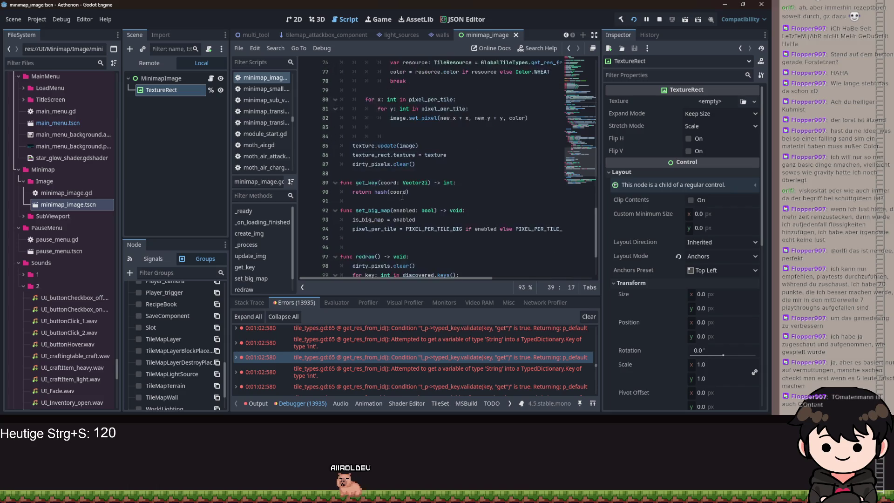
scroll(402, 195, "down", 2)
left_click(405, 183)
type("cr")
key("Return")
key("Return")
key("BackSpace")
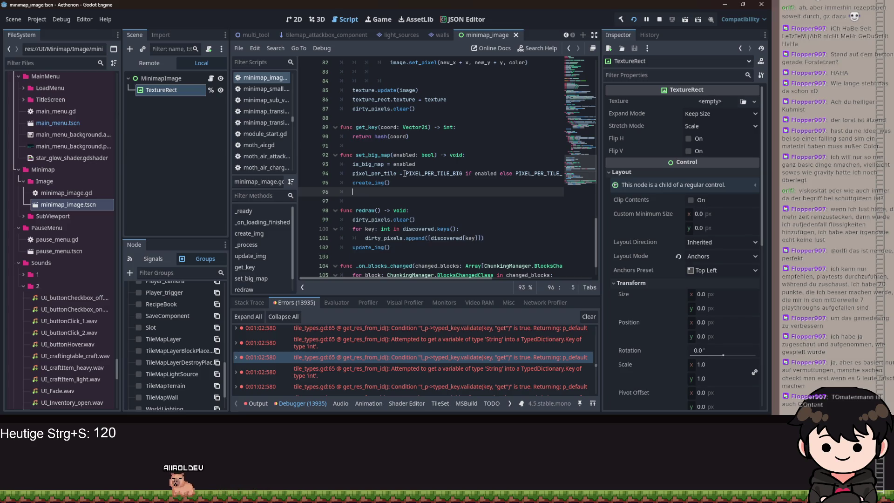
type("re")
key("Return")
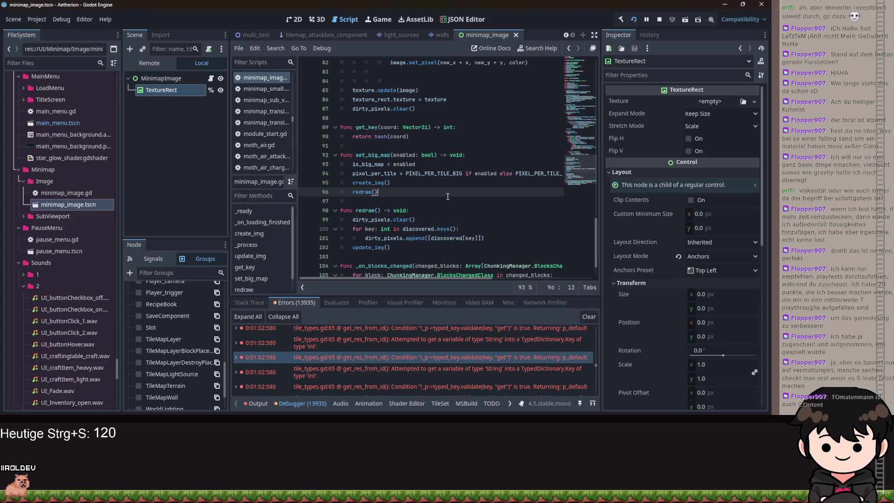
key("ctrl+s")
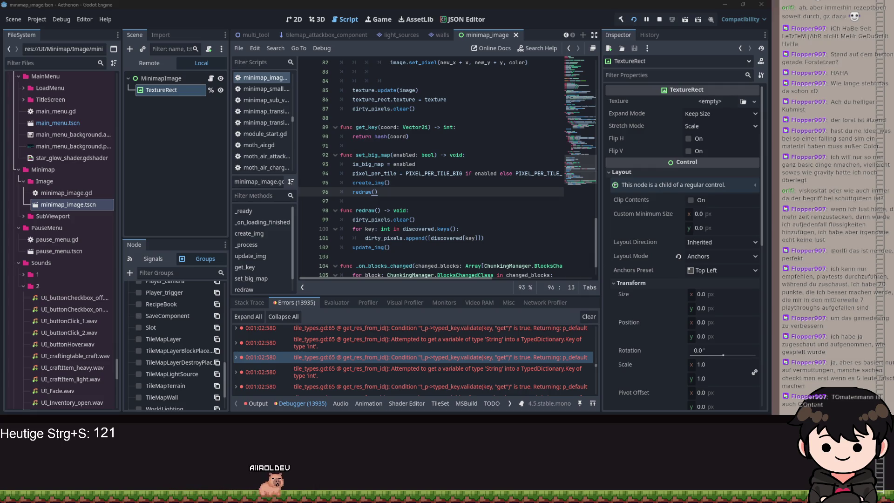
Add 'if Input.is_action_just_pressed("toggle_minimap"):' as the first line of _process
key("Down")
scroll(403, 214, "up", 7)
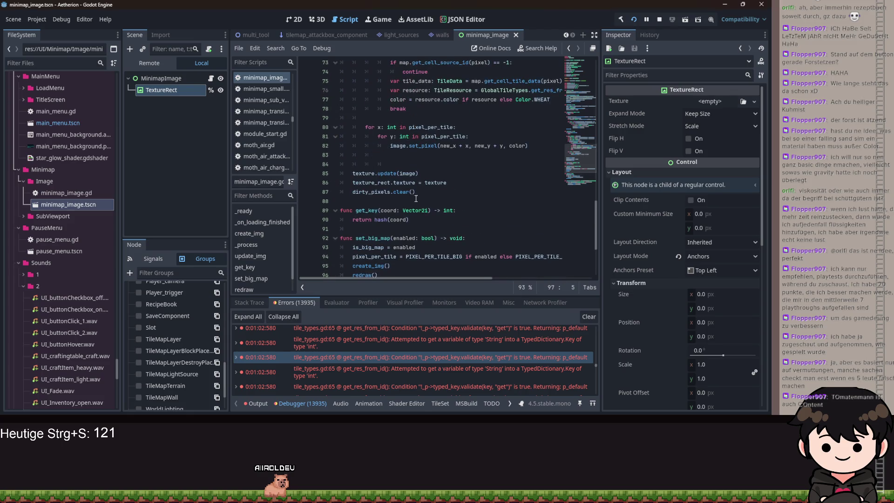
scroll(439, 212, "up", 7)
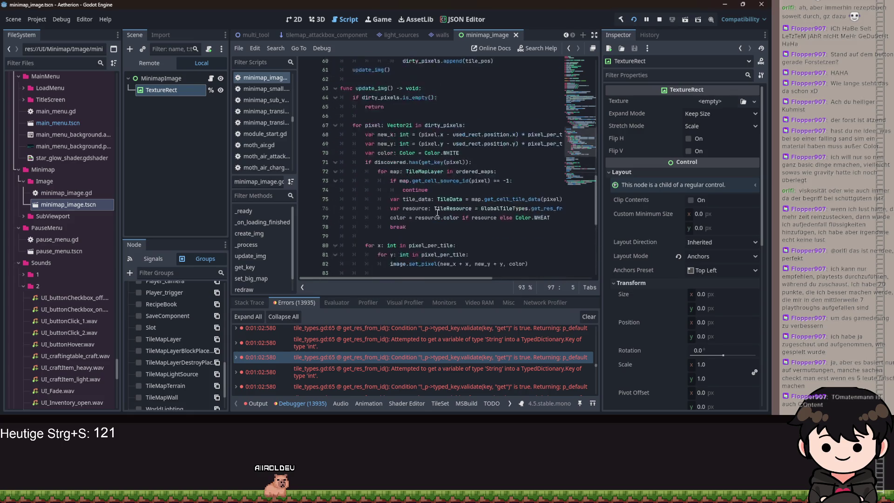
left_click(458, 129)
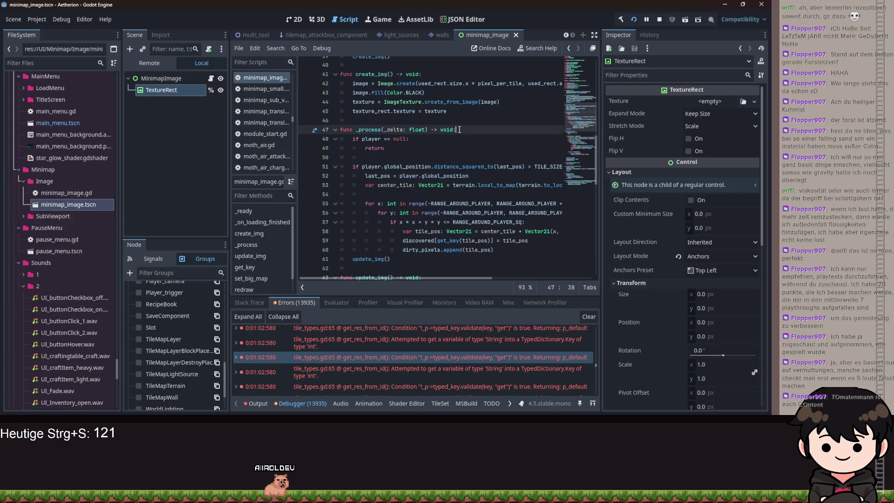
key("Return")
key("Return")
key("Up")
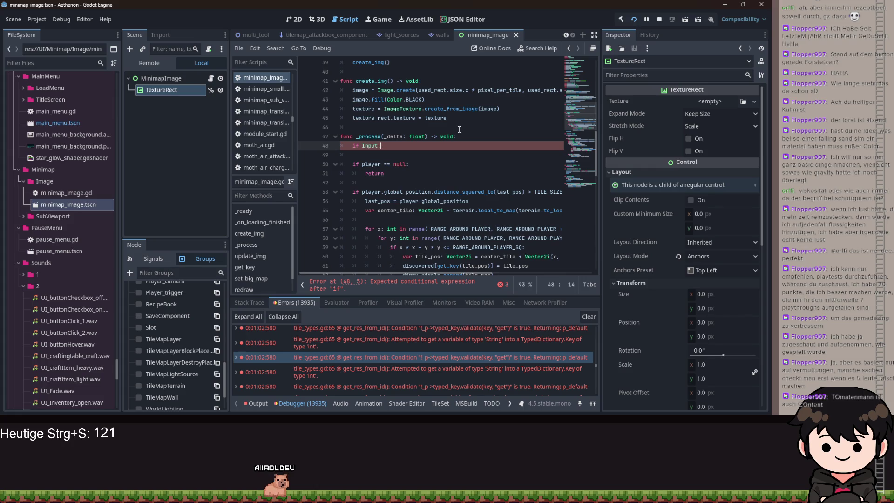
type("is_act")
key("Return")
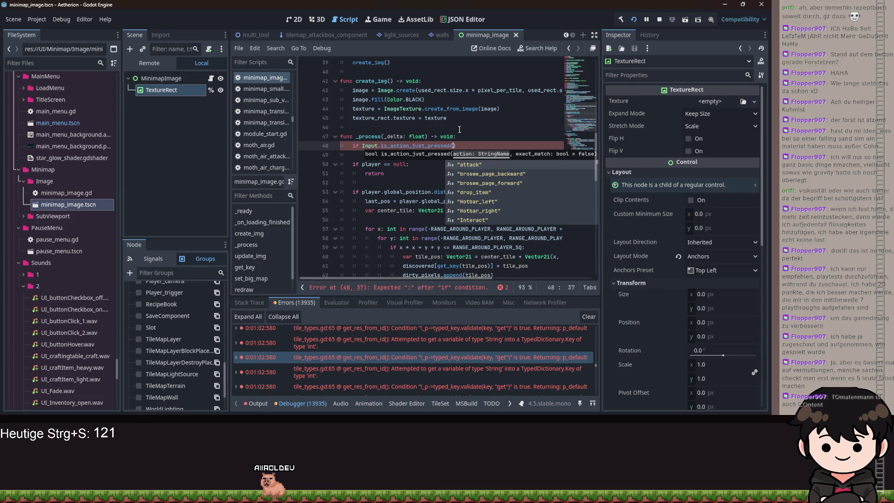
type("\"")
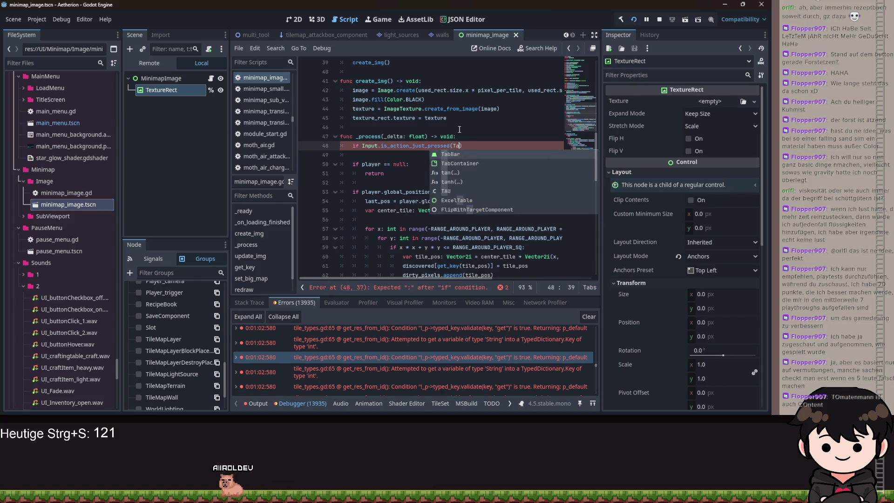
type("toggle")
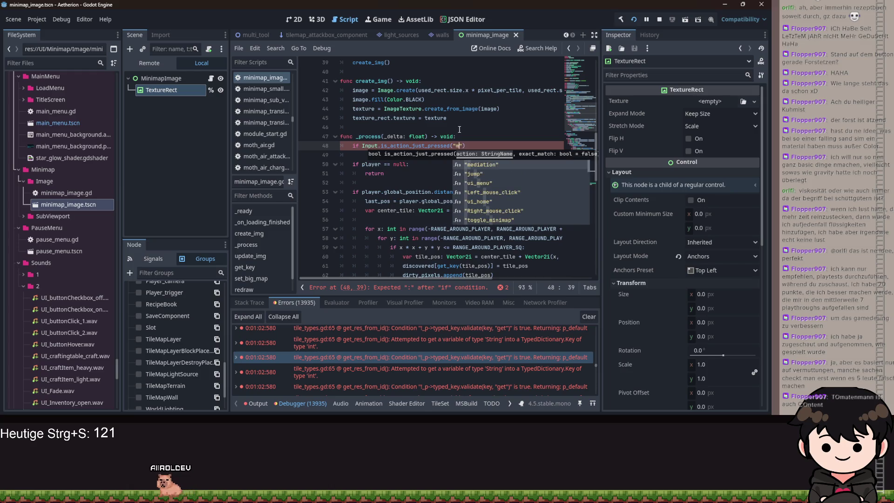
key("Return")
type(":")
key("Return")
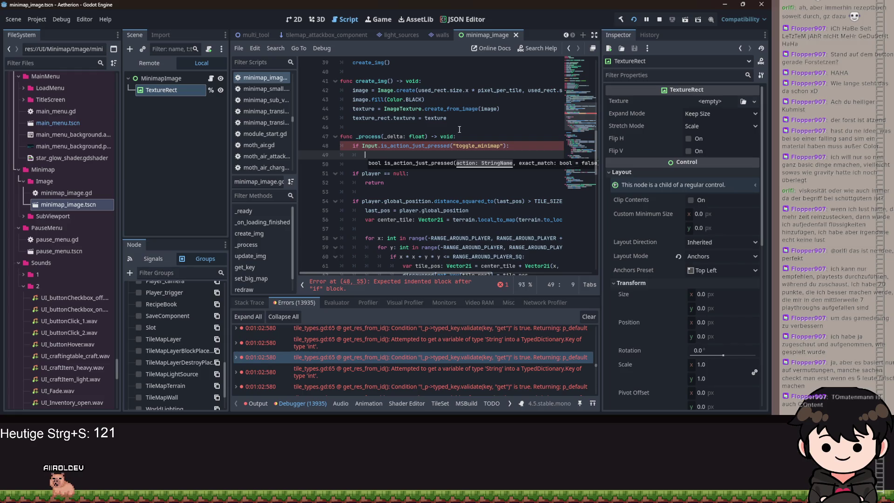
Make the check's body call set_big_map(!is_big_map) and save the script
type("set_b")
key("Return")
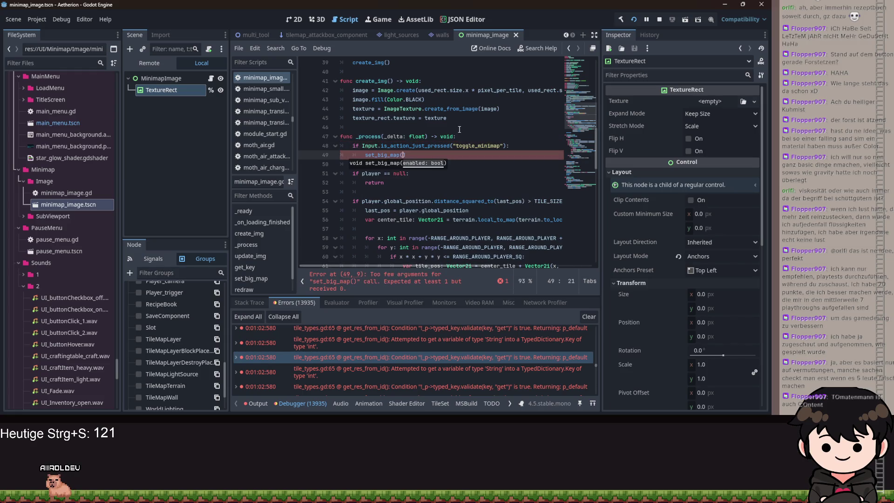
type("!is_")
type("big_map")
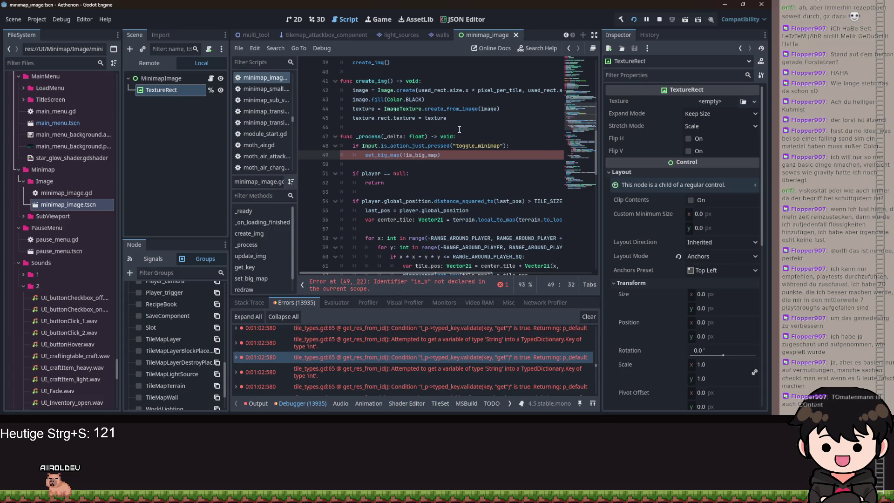
key("Return")
key("ctrl+s")
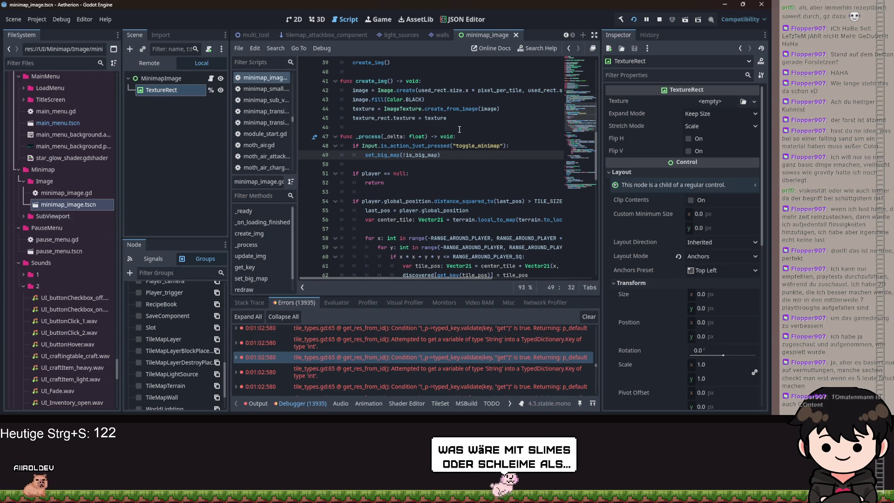
Review the new toggle_minimap check on line 48 and save the script
key("Down")
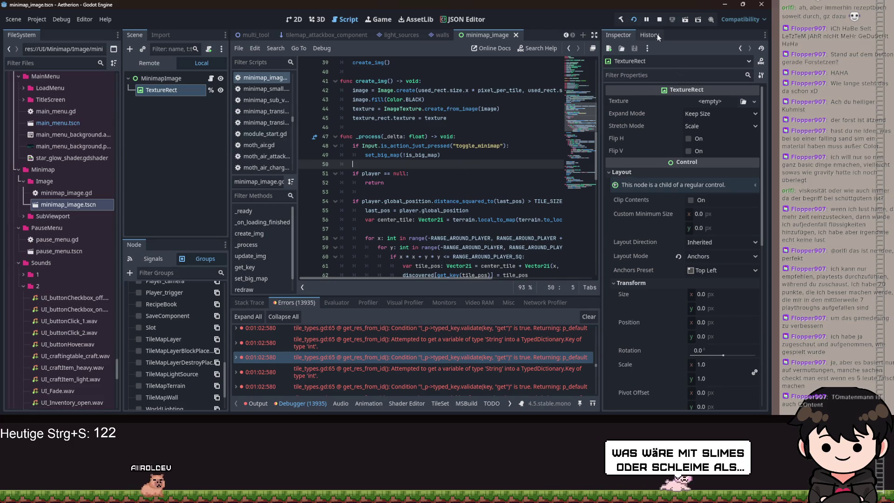
left_click(418, 172)
key("Up")
left_click(452, 146)
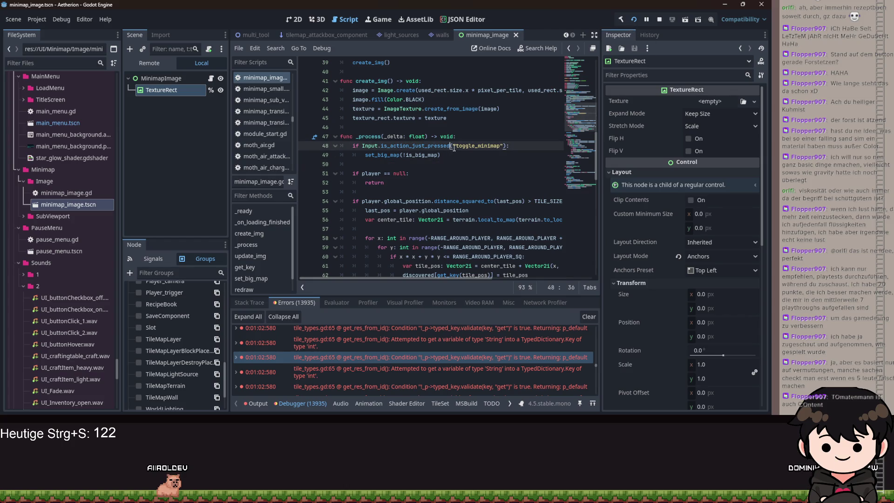
key("ctrl+s")
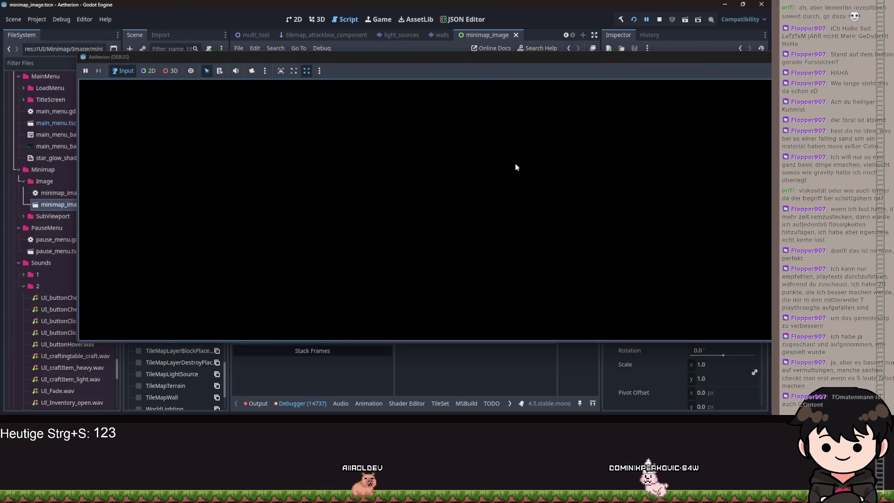
Undo the accidentally typed w's on line 62 and save the restored script
type("wwwwwwwwwwwwwwwwwwww")
left_click(485, 174)
key("ctrl+z")
key("ctrl+s")
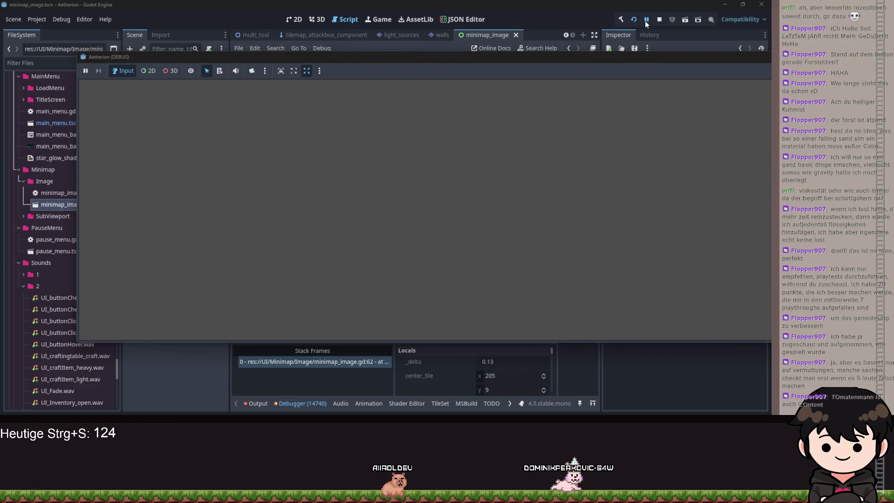
Resume from the breakpoint, inspect the line 62 Vector2i dictionary error, and restart the game
left_click(644, 21)
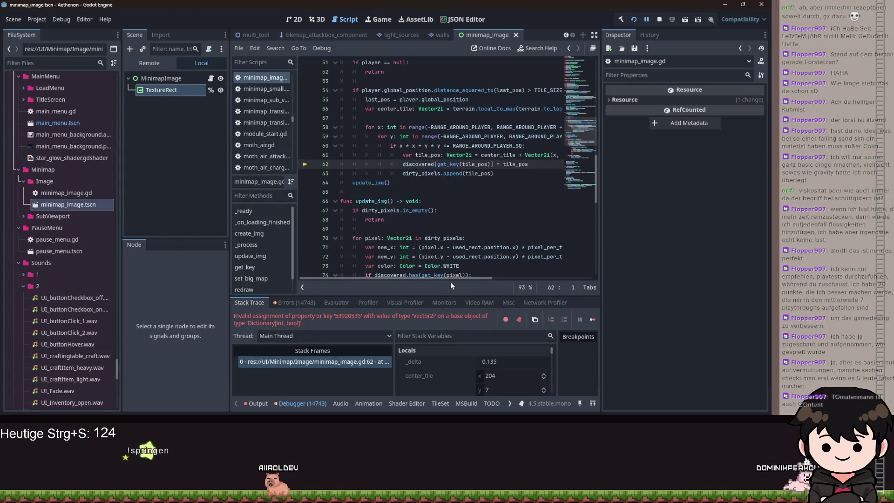
mouse_move(448, 279)
left_mouse_down()
mouse_move(487, 276)
mouse_move(456, 273)
left_mouse_up()
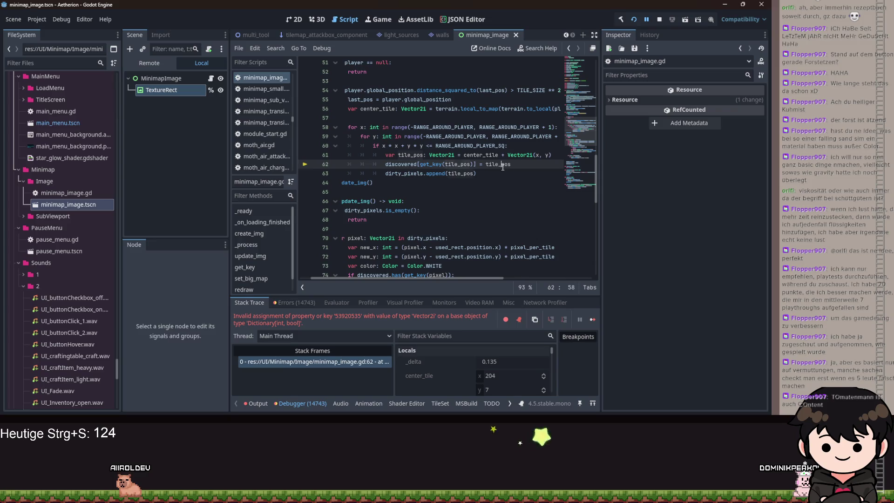
scroll(508, 192, "up", 2)
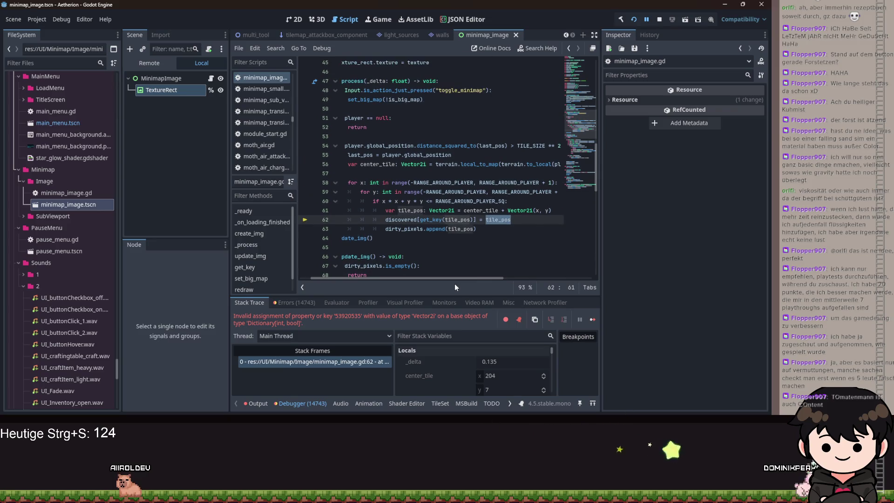
mouse_move(405, 278)
left_mouse_down()
mouse_move(394, 278)
mouse_move(450, 271)
mouse_move(424, 272)
mouse_move(433, 266)
left_mouse_up()
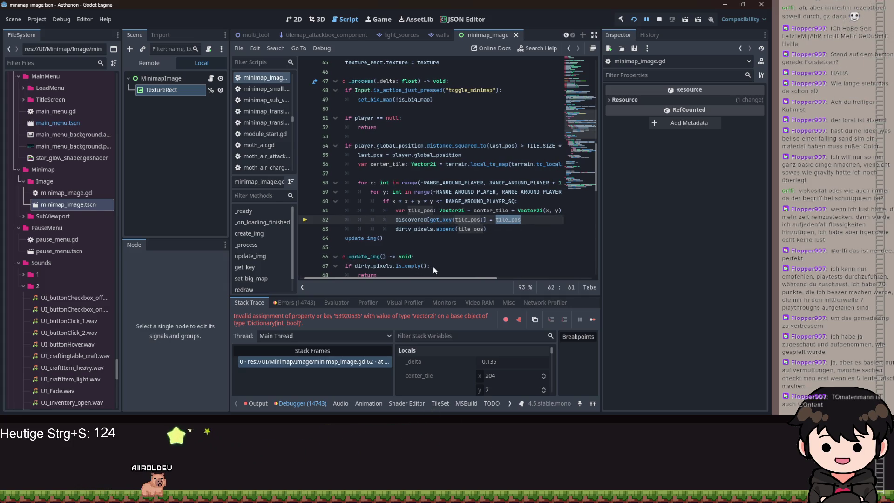
mouse_move(433, 267)
left_mouse_down()
mouse_move(436, 277)
mouse_move(426, 275)
left_mouse_up()
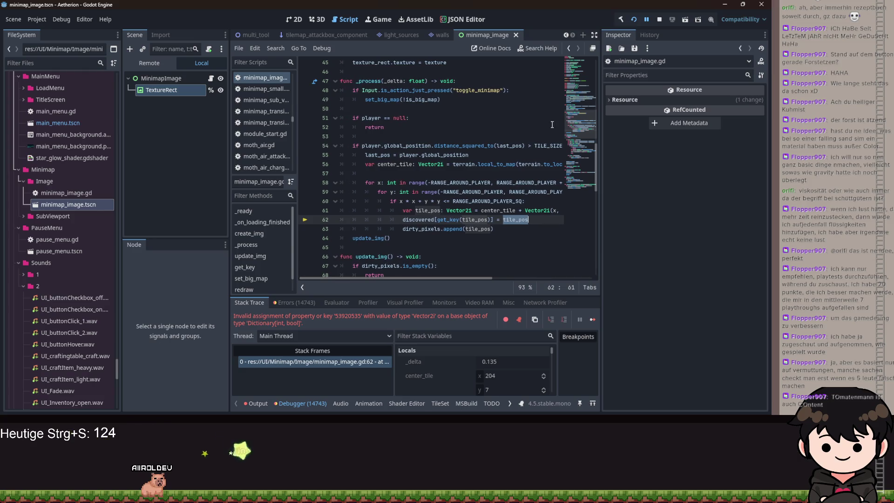
left_click(634, 20)
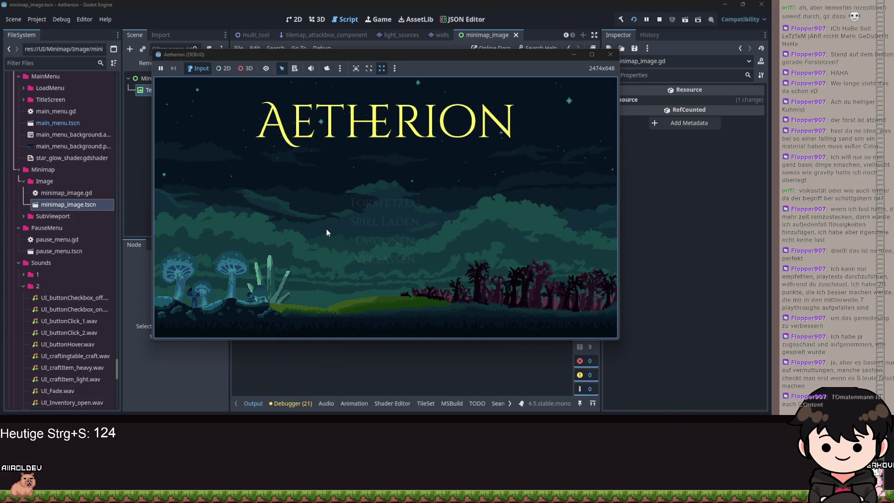
Choose Spiel laden, load the Spielstand 2 save, then return to the editor
left_click(365, 224)
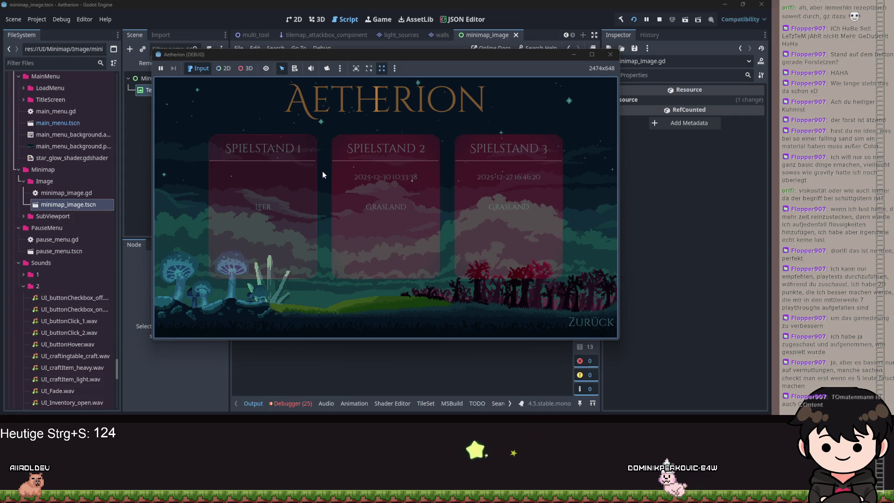
left_click(347, 241)
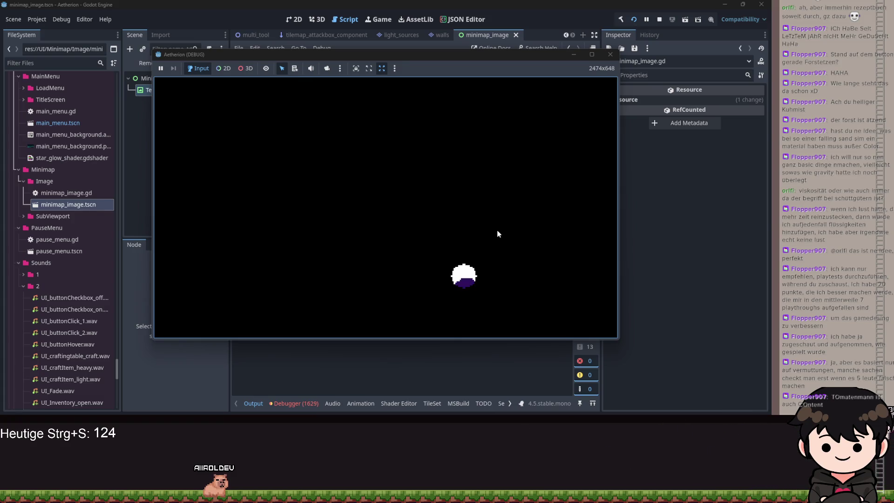
left_click(573, 54)
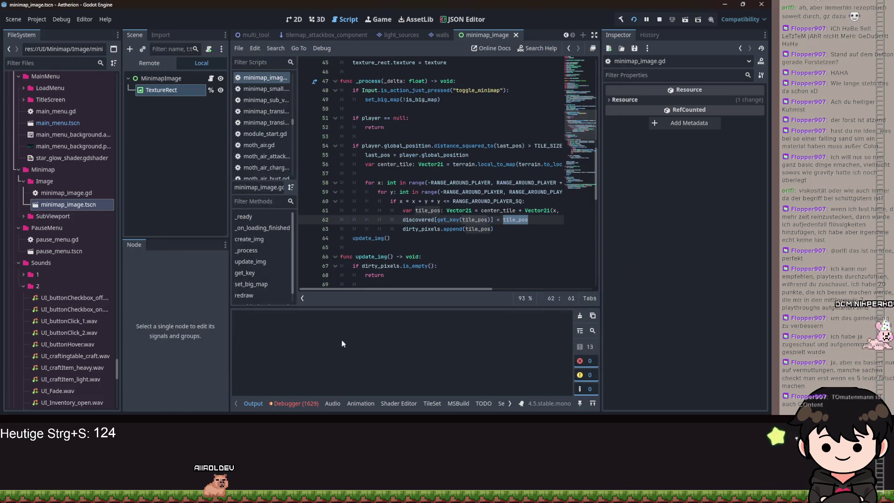
Open the Debugger's Errors list and jump to the code behind the latest redraw() error
left_click(292, 402)
left_click(293, 302)
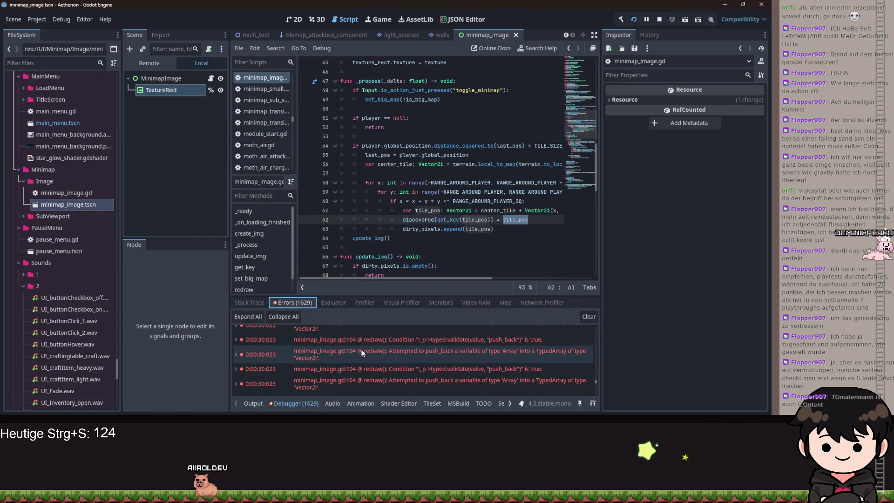
scroll(533, 384, "down", 5)
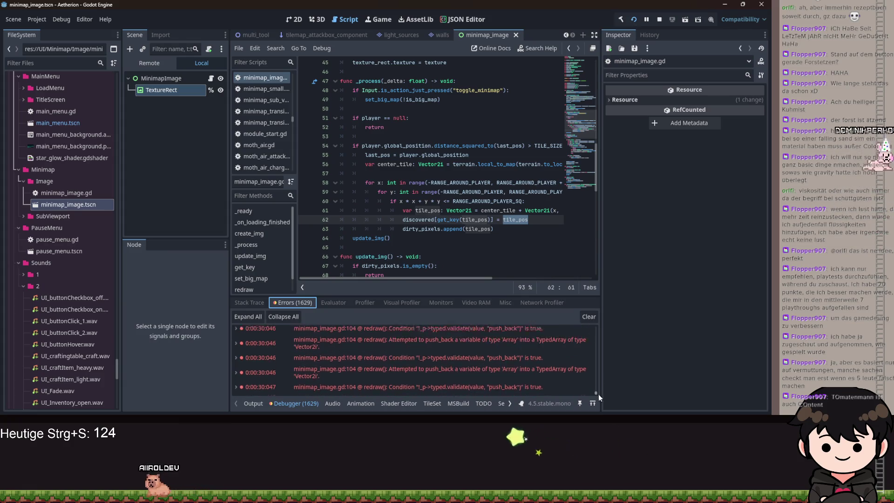
left_click(463, 378)
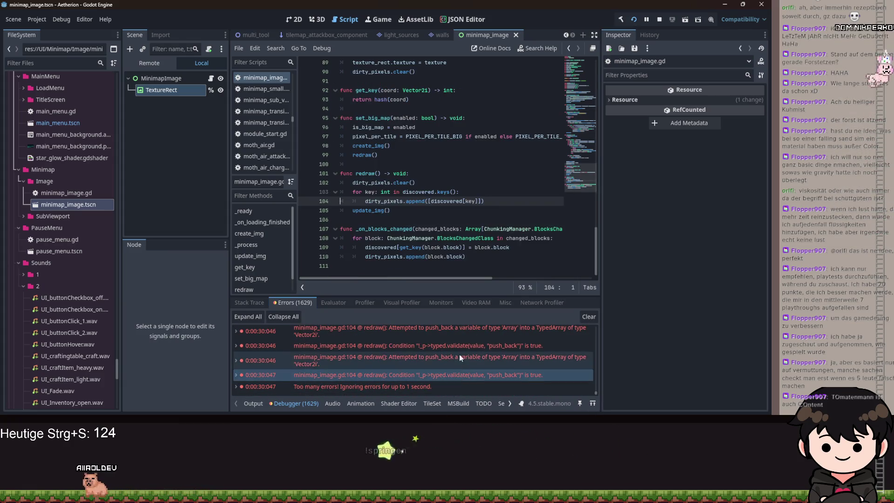
left_click(502, 201)
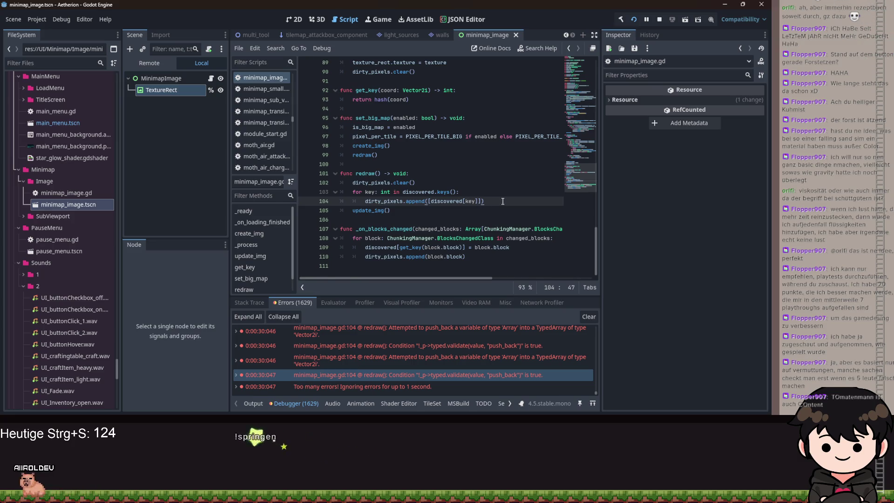
mouse_move(454, 378)
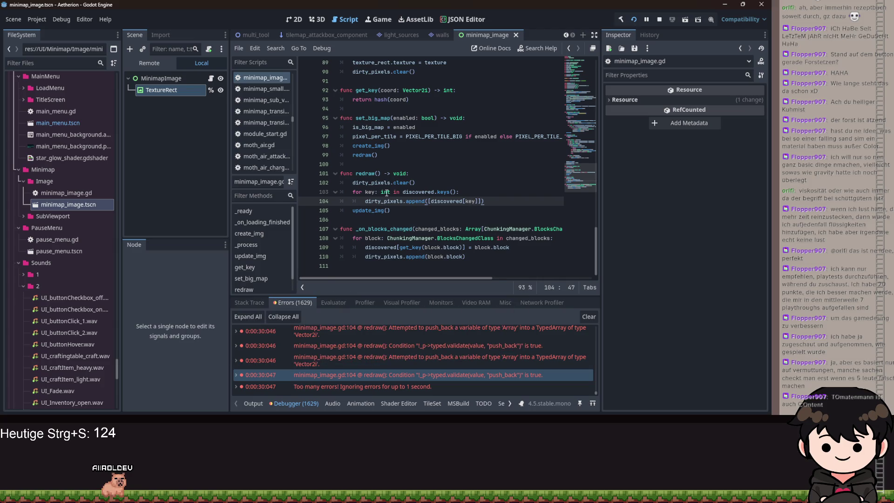
mouse_move(386, 192)
left_click(474, 184)
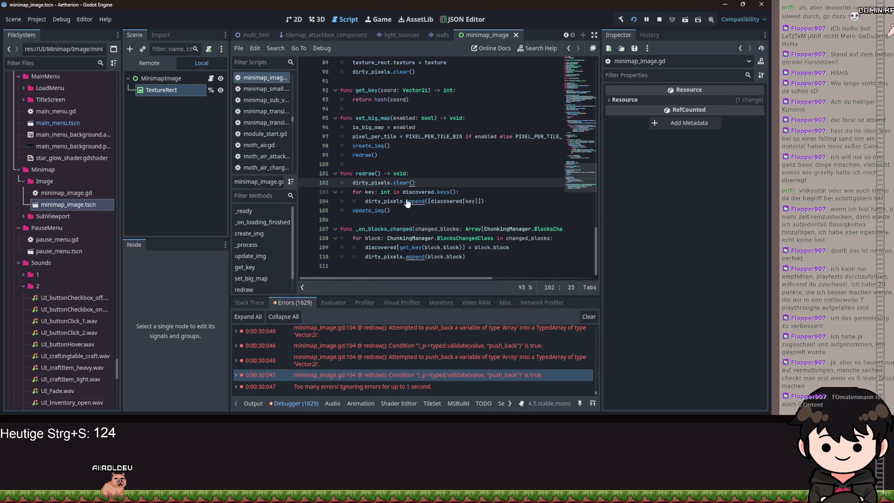
Follow the third push_back error to line 104, where redraw() appends [discovered[key]]
scroll(498, 178, "up", 20)
scroll(498, 178, "up", 3)
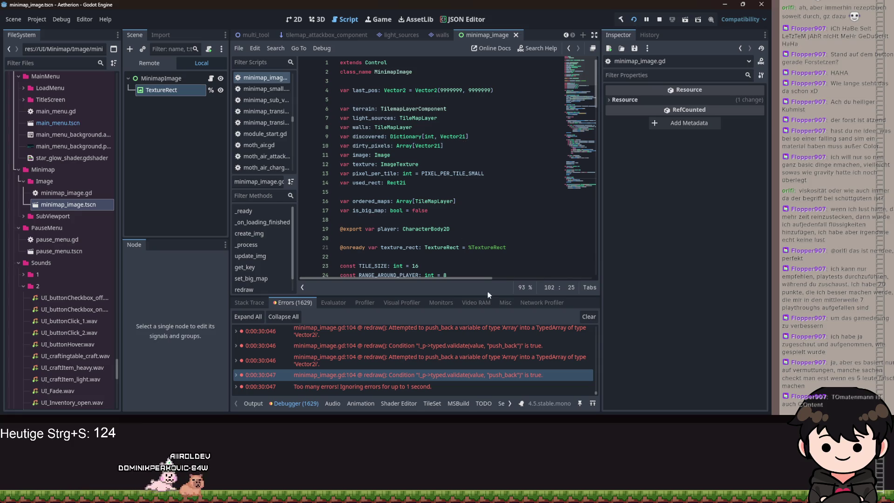
mouse_move(503, 357)
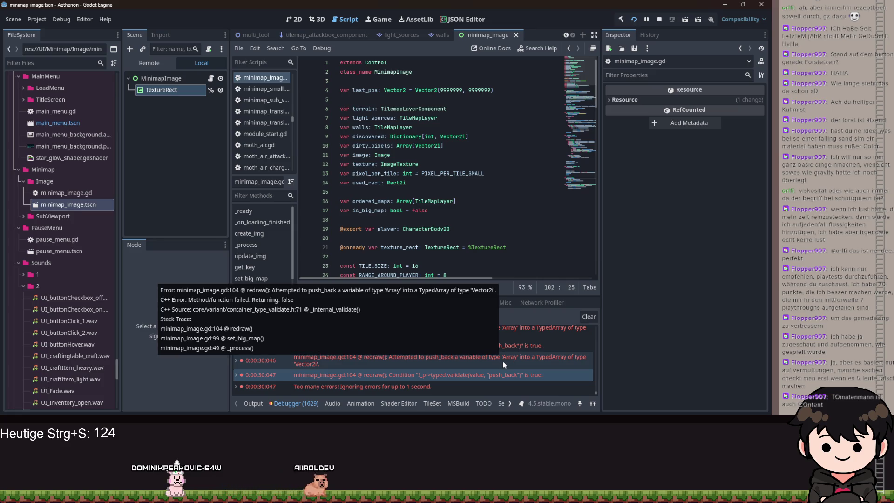
left_click(502, 361)
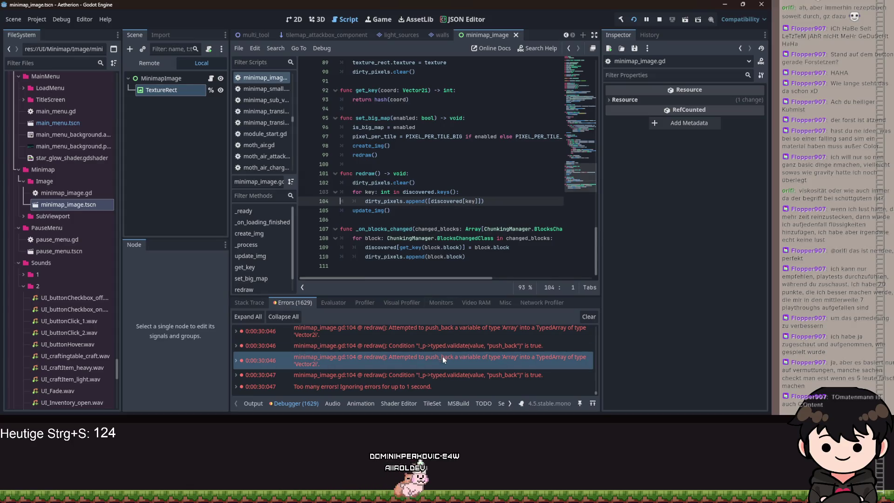
mouse_move(355, 367)
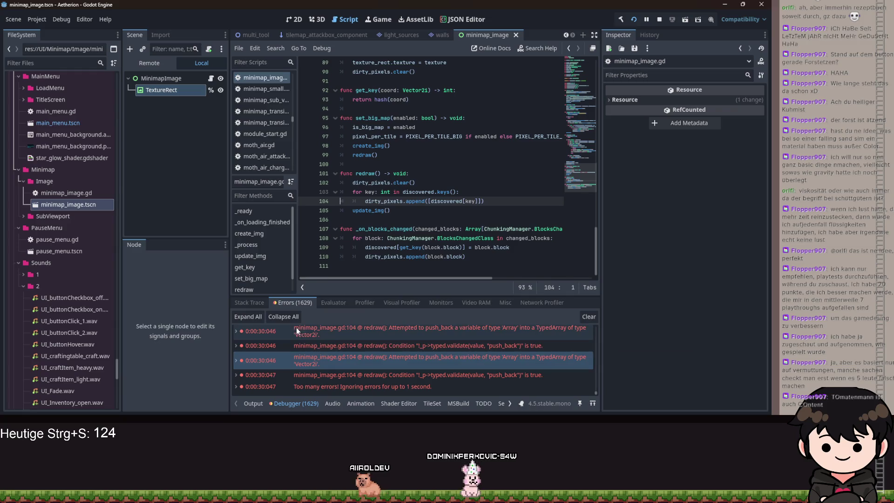
mouse_move(317, 351)
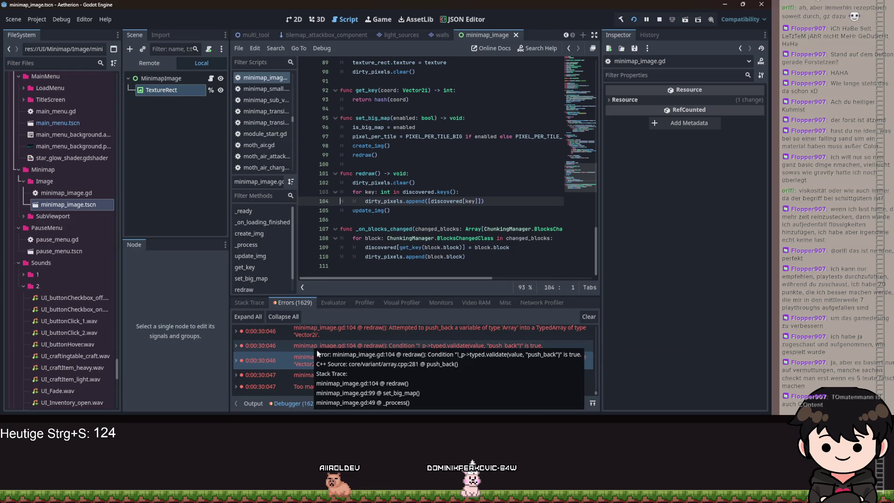
Change line 104 to dirty_pixels.append(discovered[key]), save, and switch back to the game
left_click(449, 205)
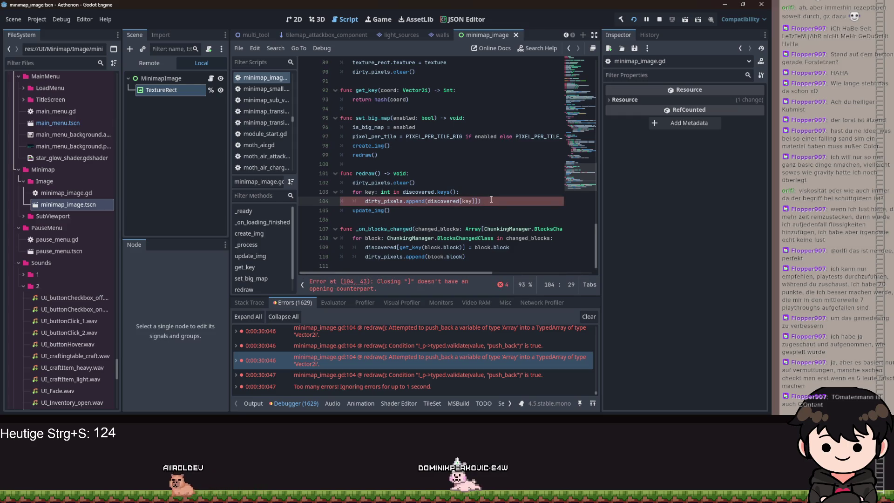
key("End")
key("Left")
key("BackSpace")
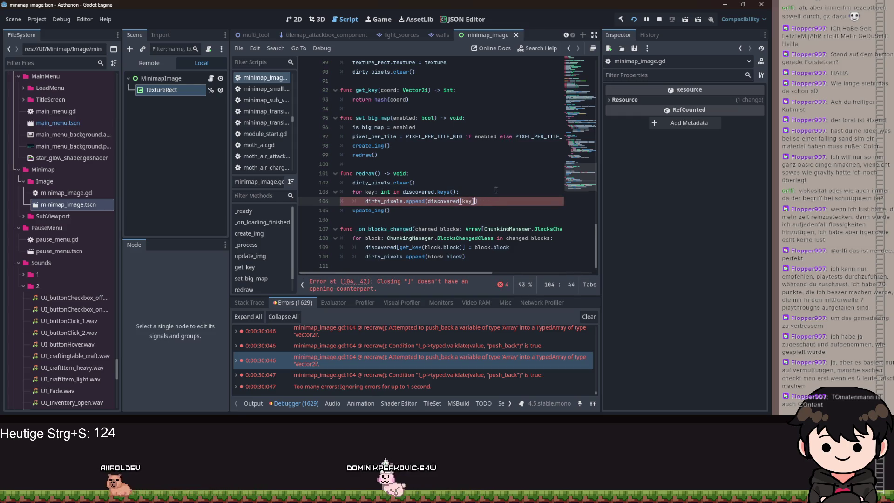
key("ctrl+s")
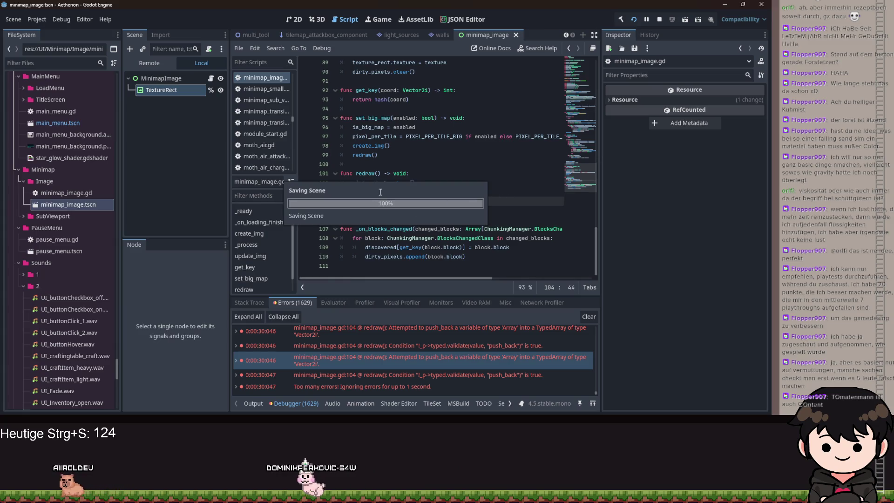
left_click(457, 177)
key("ctrl+s")
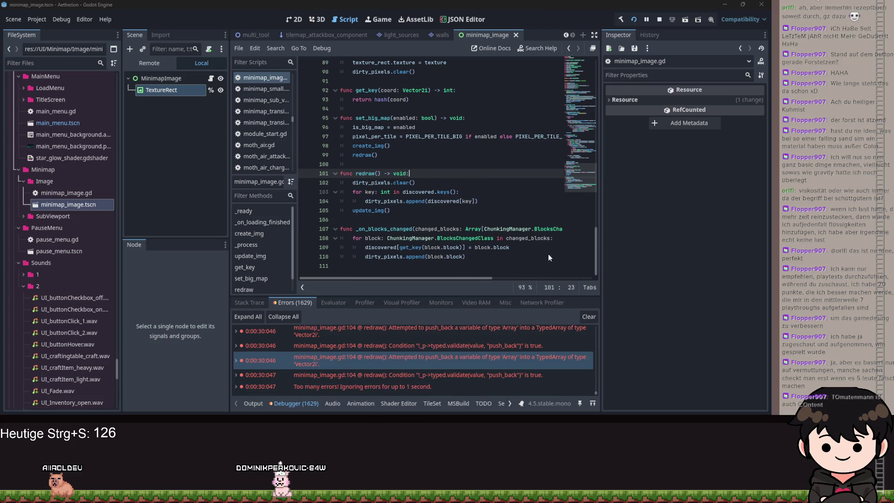
key("alt+Tab")
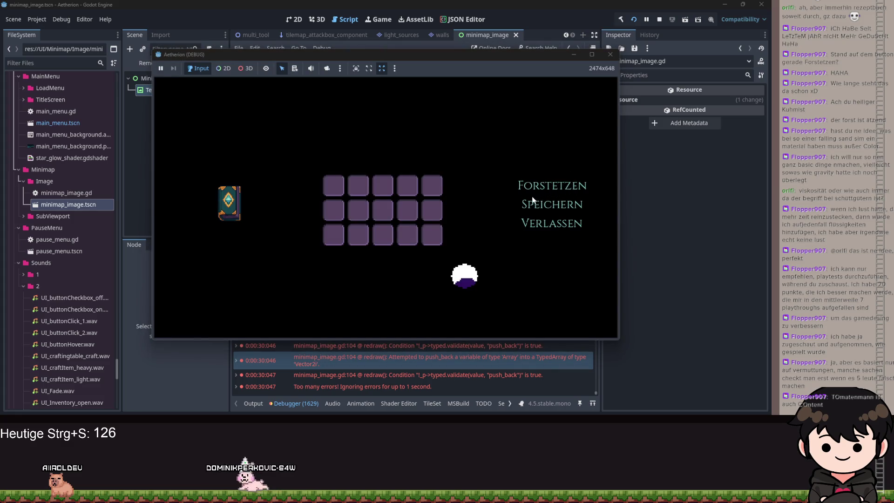
Resume play and resize the Aetherion (DEBUG) window so the debugger stays visible
key("Escape")
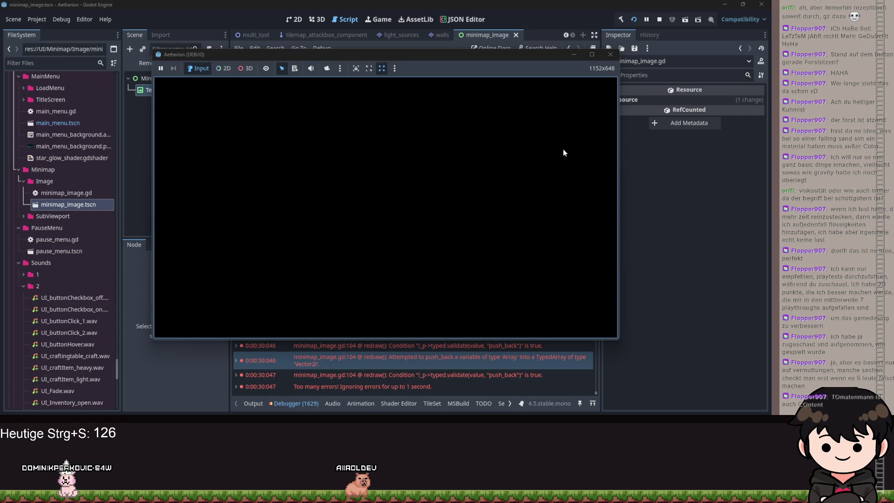
left_click(592, 61)
double_click(619, 21)
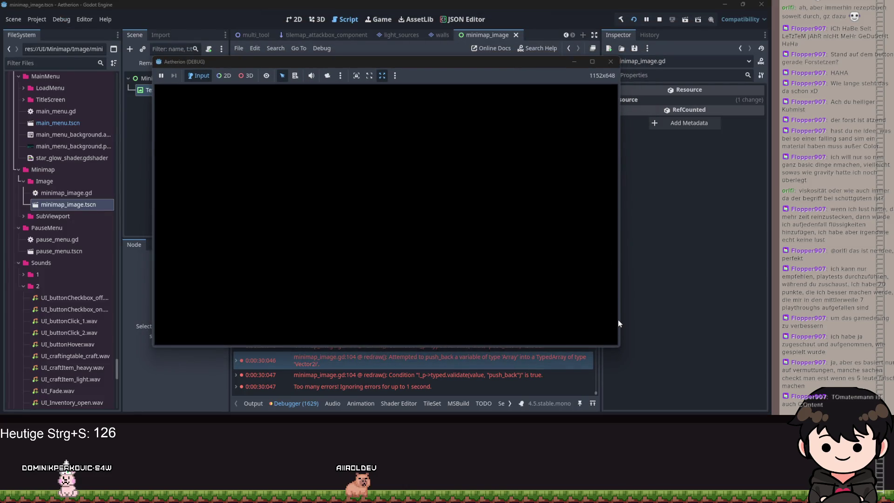
left_click_drag(619, 345, 771, 414)
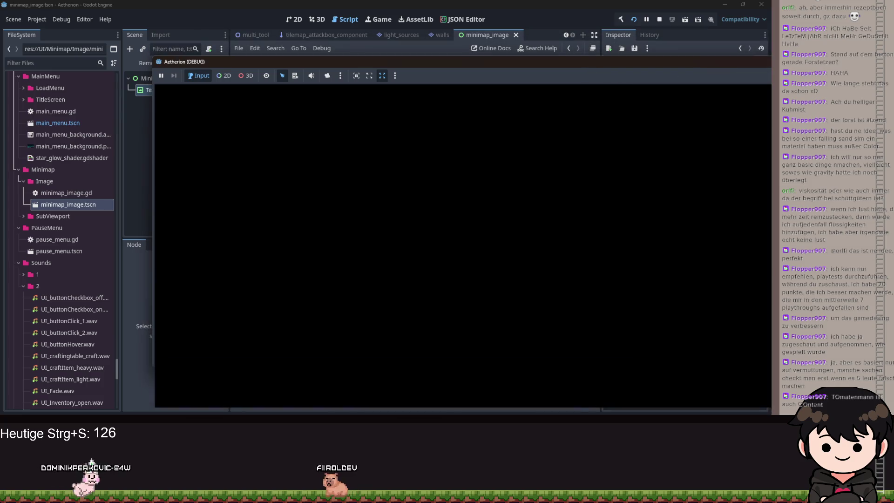
left_click_drag(461, 56, 461, 0)
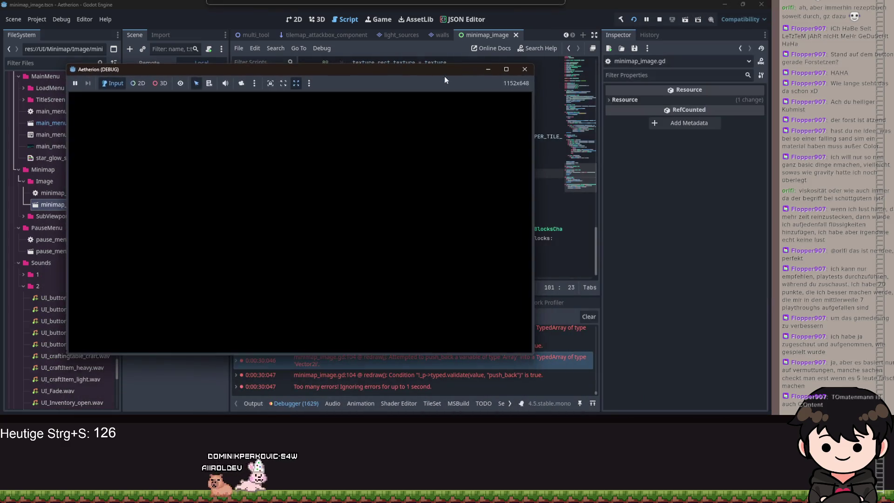
mouse_move(534, 350)
left_mouse_down()
mouse_move(532, 253)
mouse_move(529, 288)
mouse_move(585, 373)
left_mouse_up()
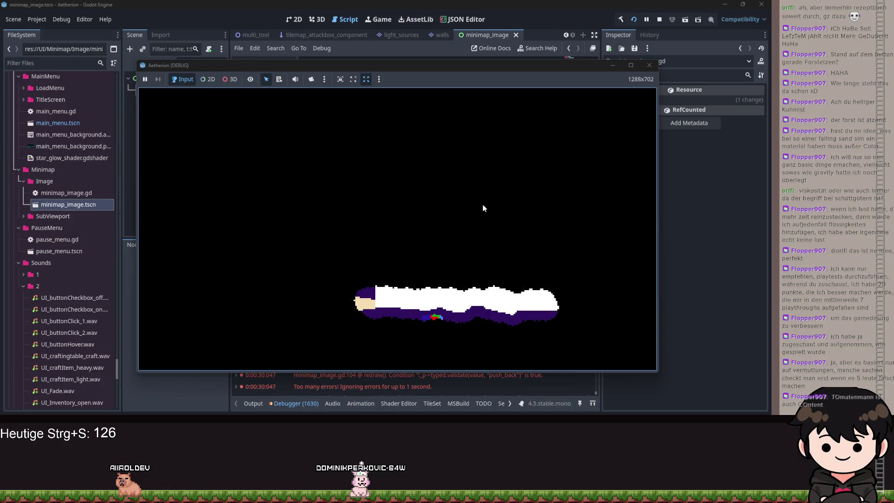
Toggle the pause menu to check the minimap, then close the game
key("Escape")
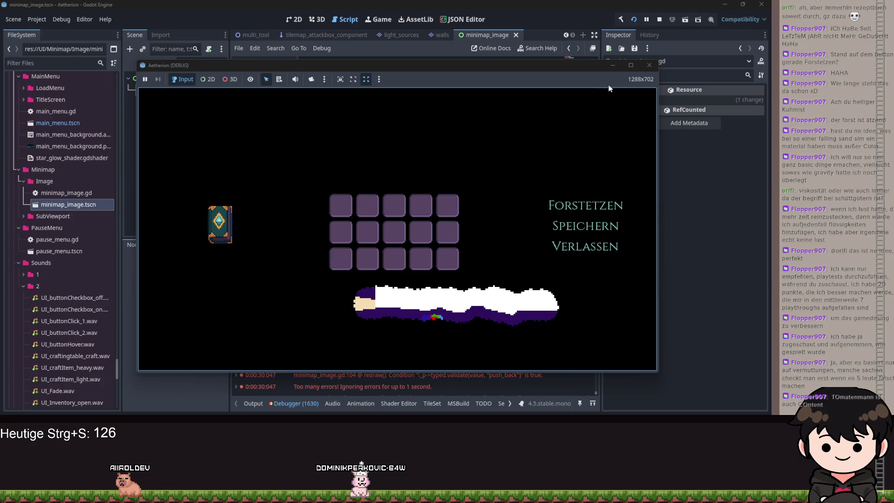
key("Escape")
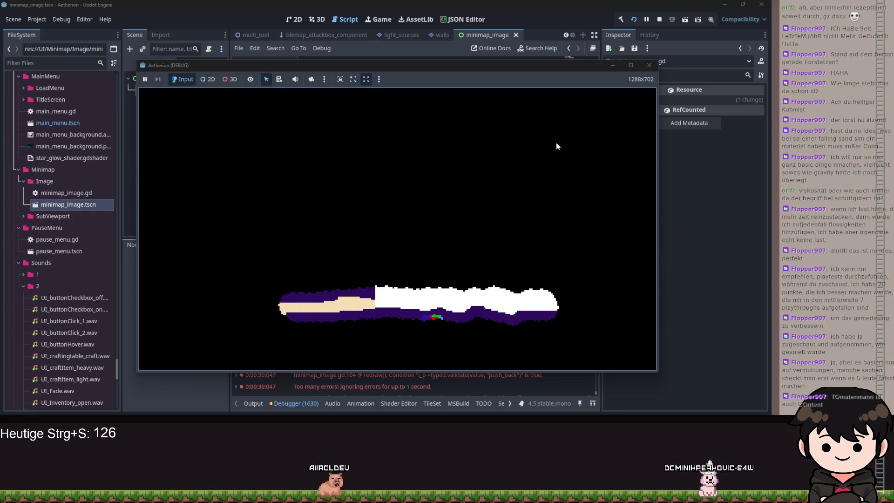
key("Escape")
left_click(610, 68)
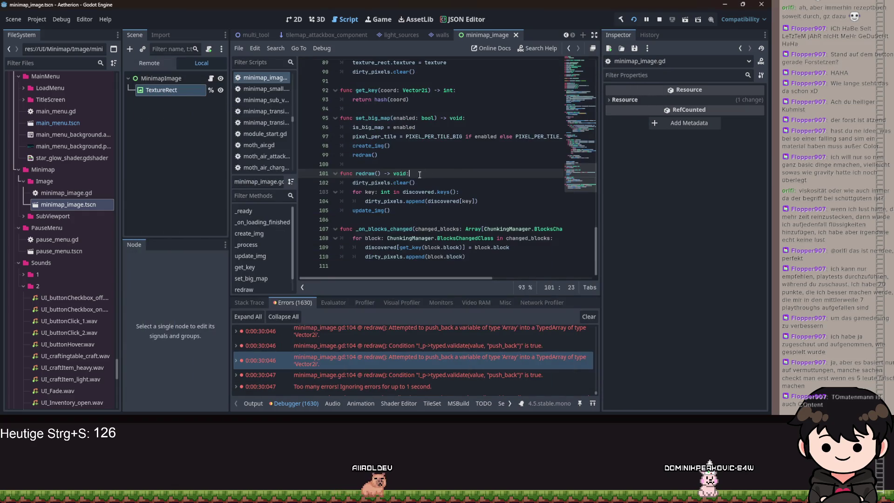
scroll(435, 183, "up", 20)
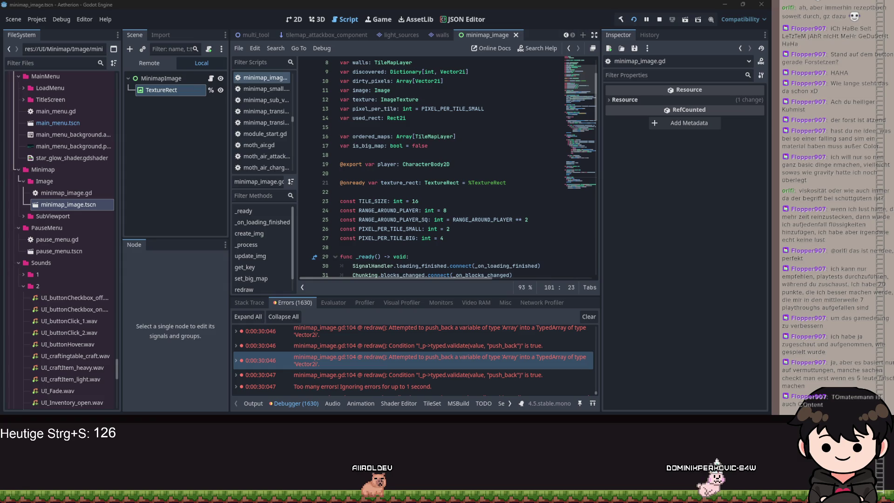
left_click(397, 173)
scroll(466, 178, "down", 5)
scroll(466, 179, "down", 6)
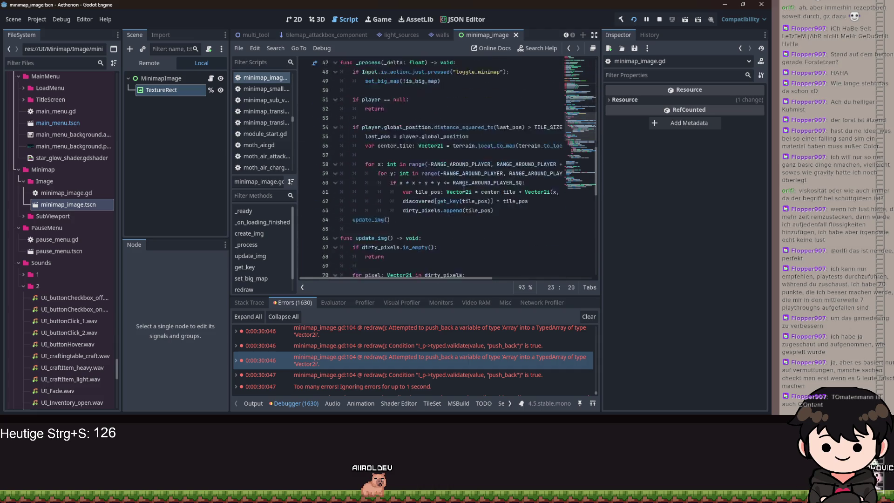
scroll(460, 189, "down", 15)
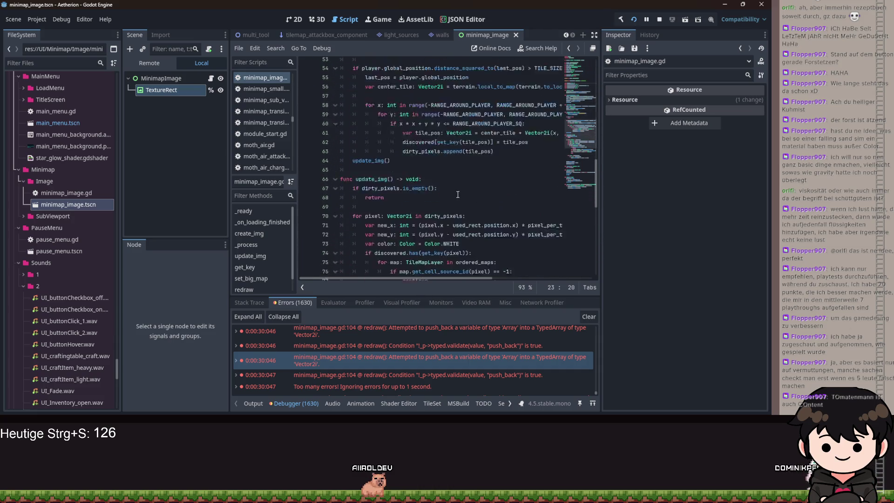
scroll(459, 201, "down", 2)
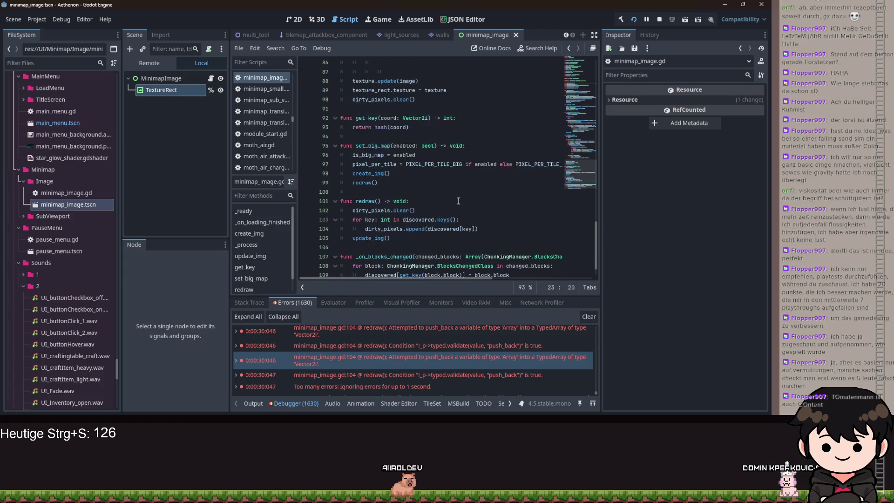
left_click(472, 119)
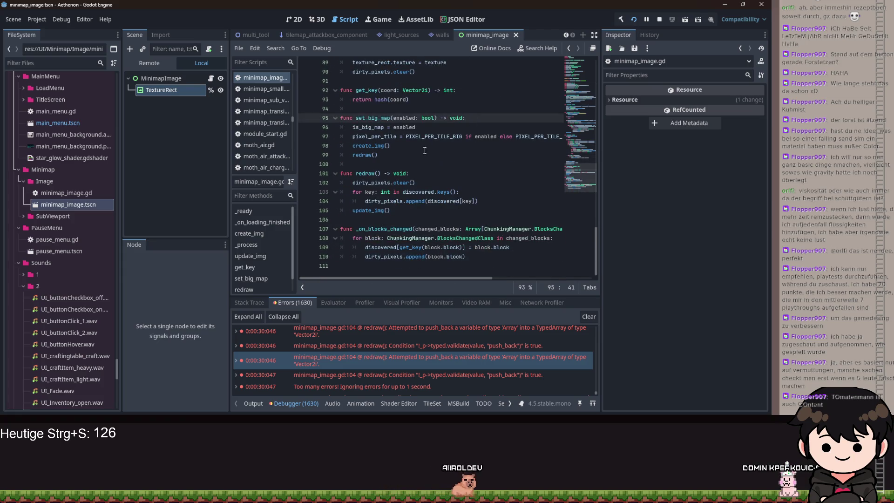
left_click(364, 138)
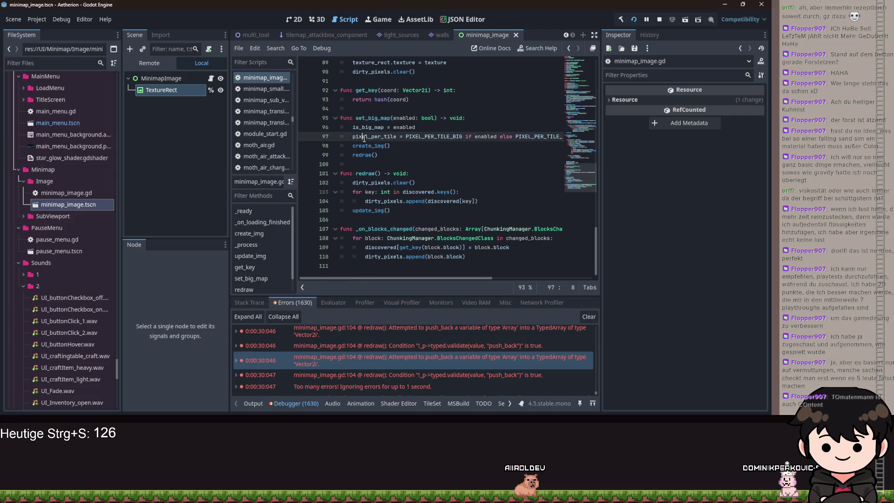
left_click(395, 145)
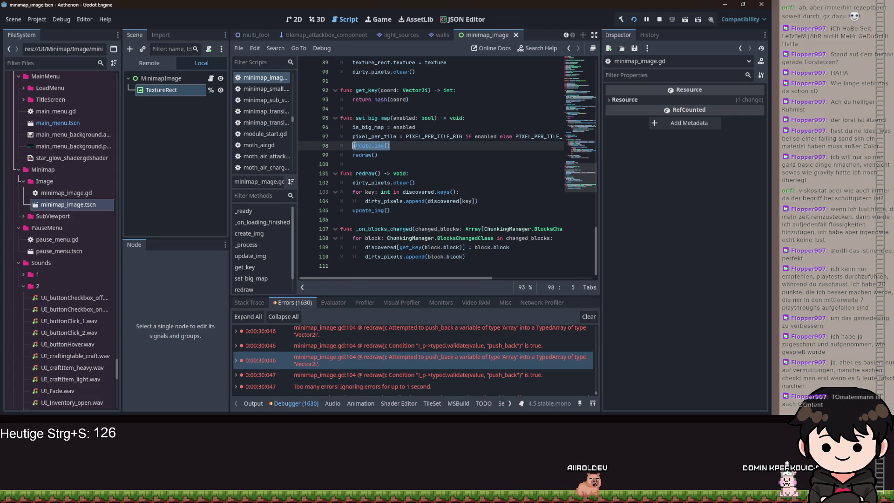
left_click_drag(386, 156, 349, 148)
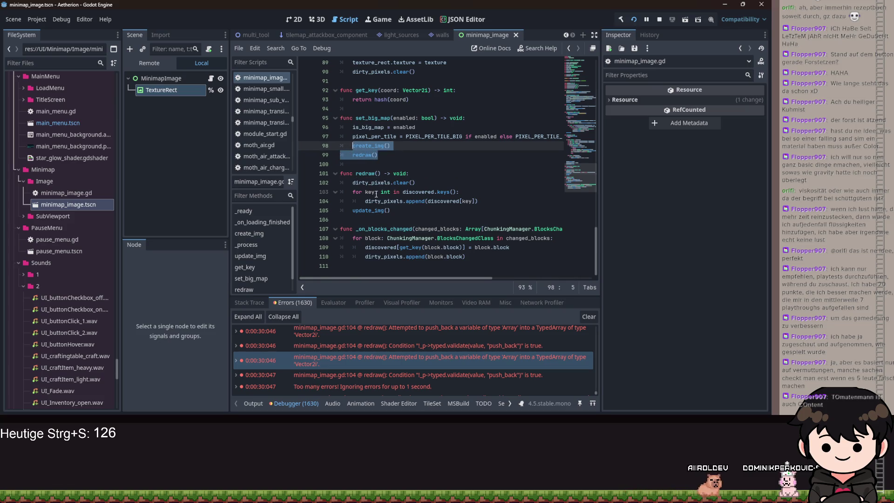
left_click(367, 155)
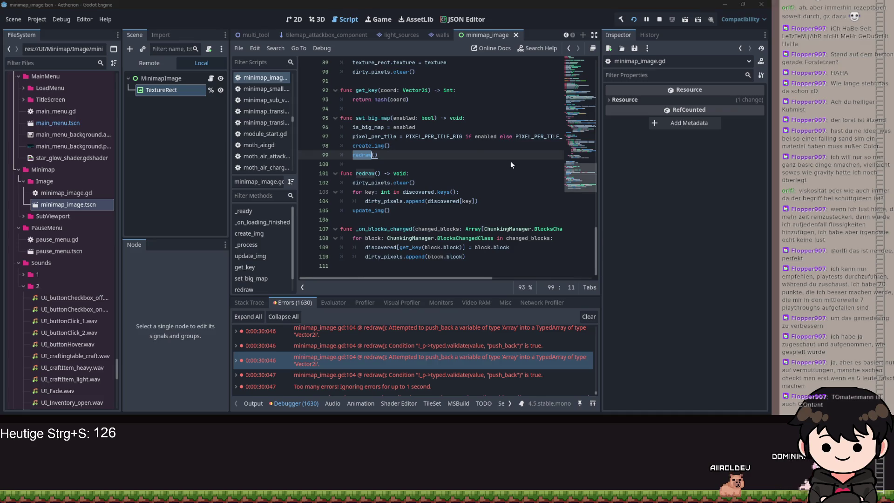
left_click(443, 164)
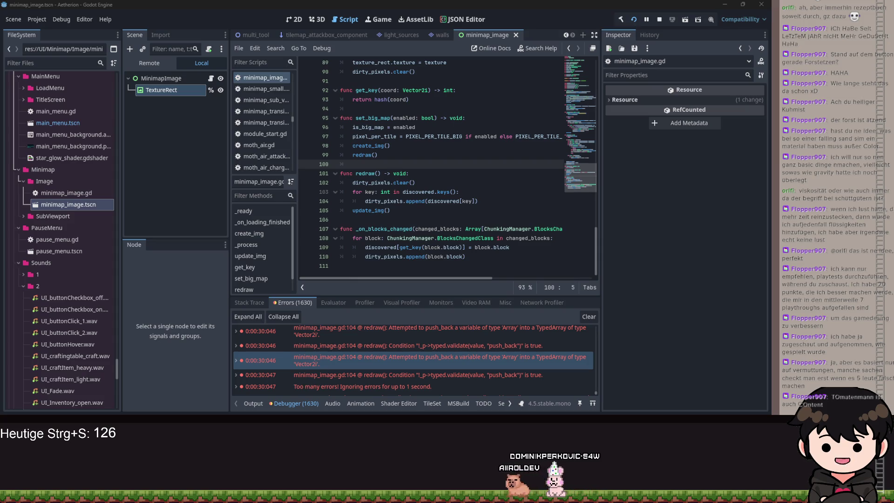
left_click(390, 209)
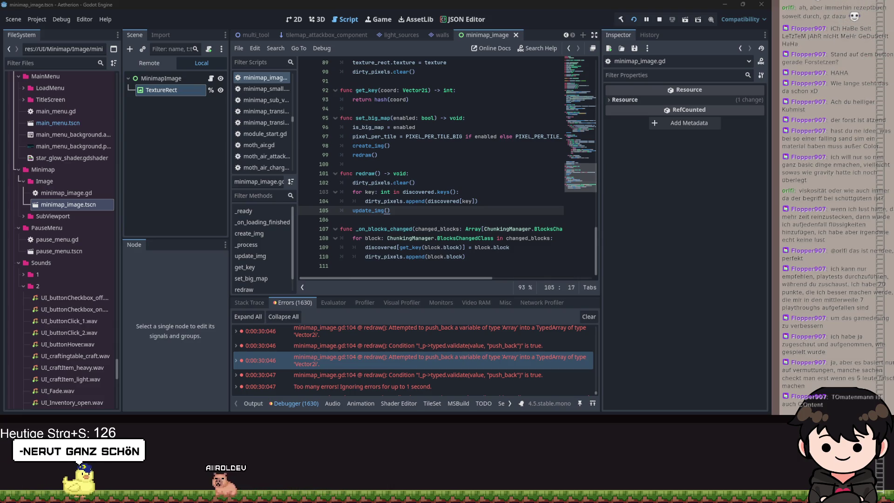
Review the dirty_pixels.clear(), create_img and update_img code in minimap_image.gd
left_click(423, 180)
scroll(423, 180, "up", 15)
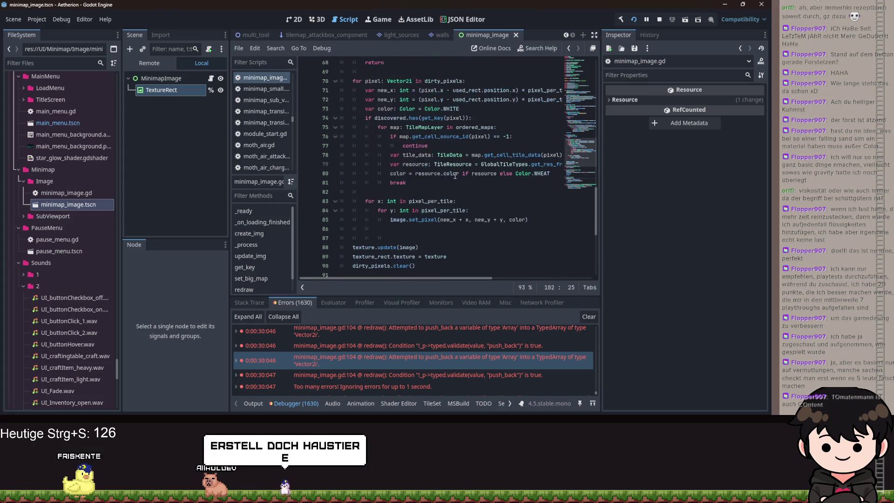
scroll(466, 180, "up", 3)
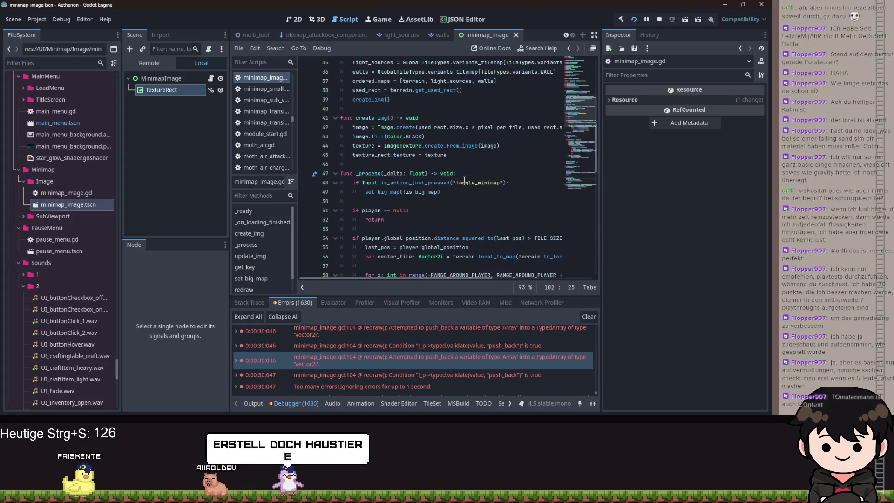
scroll(461, 179, "down", 18)
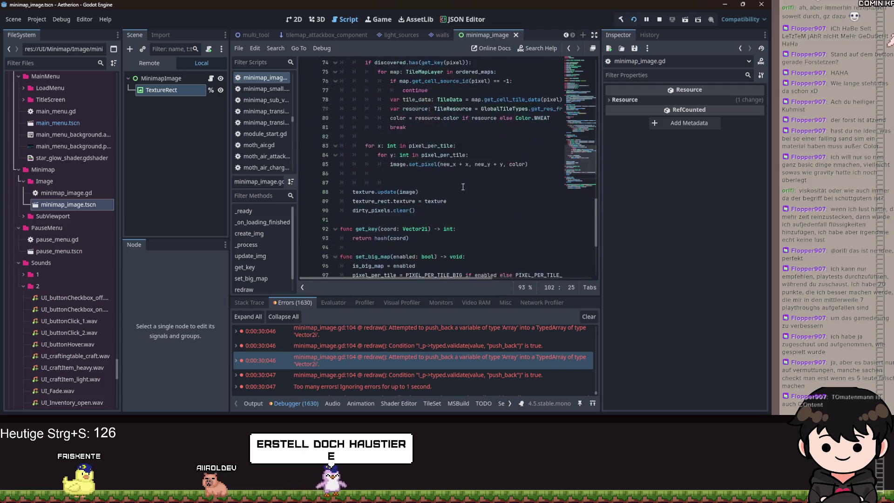
scroll(389, 210, "up", 2)
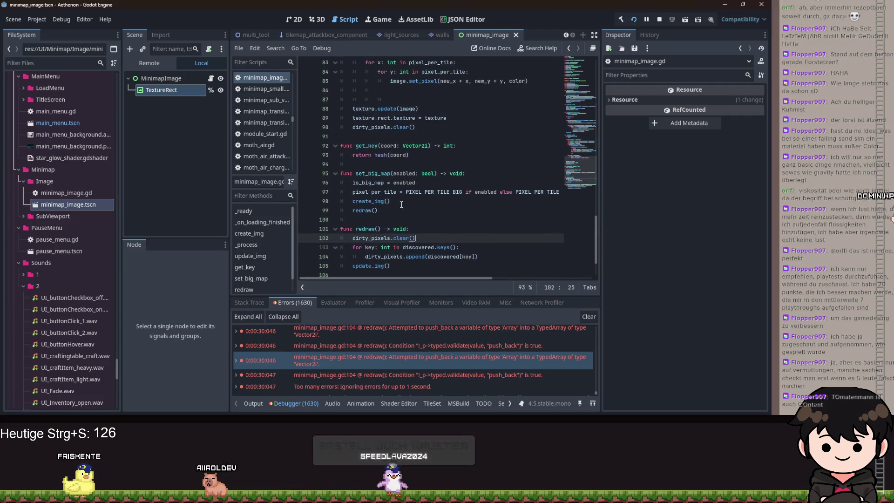
left_click(381, 201)
scroll(375, 191, "down", 1)
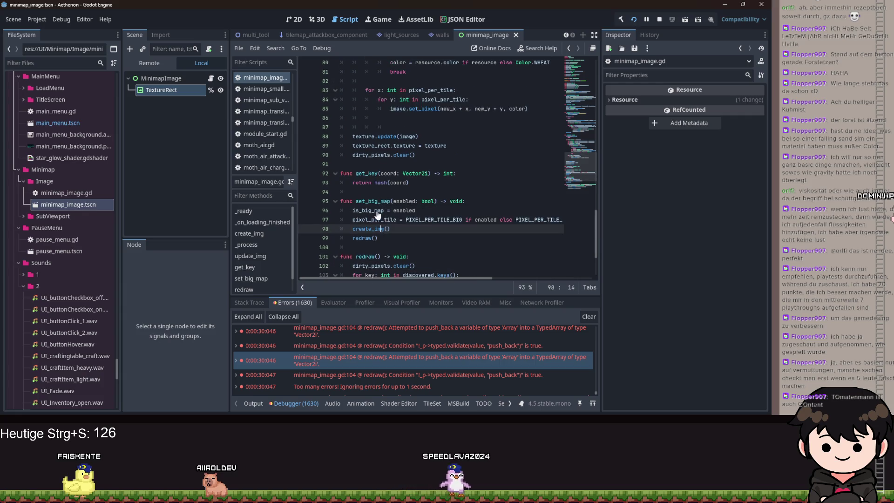
left_click(368, 174, "ctrl")
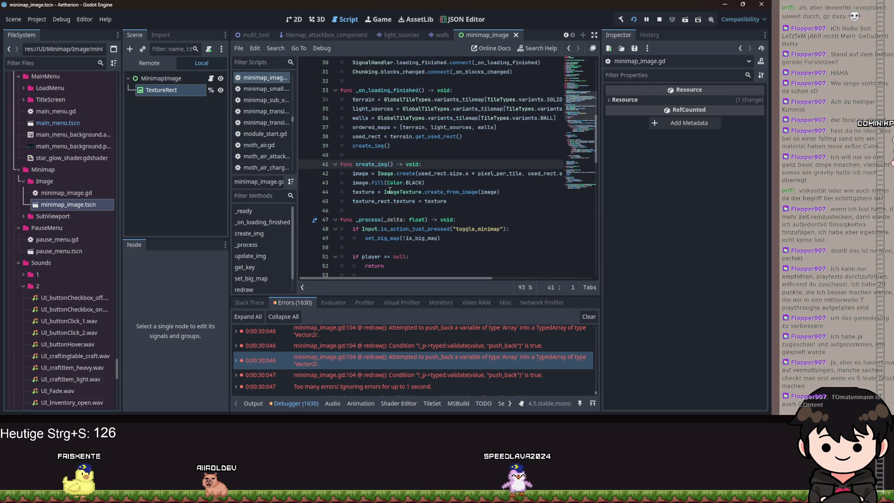
left_click(418, 192)
scroll(422, 210, "down", 20)
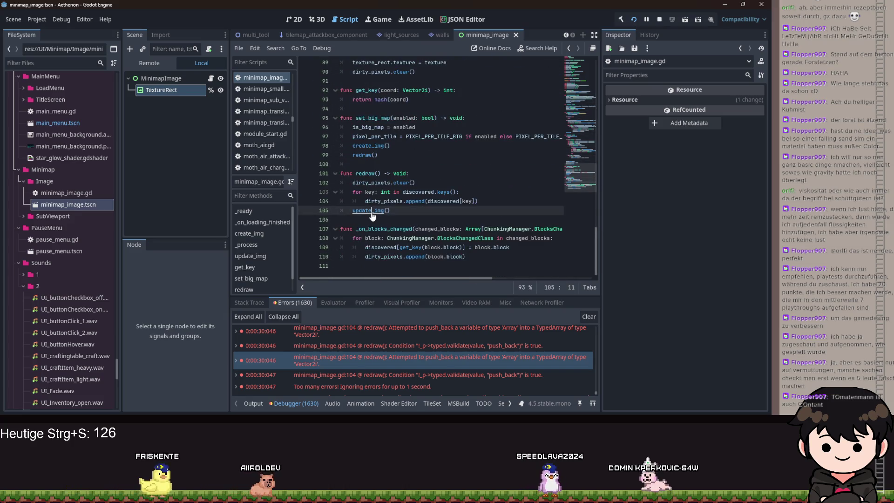
left_click(371, 211, "ctrl")
scroll(371, 215, "down", 6)
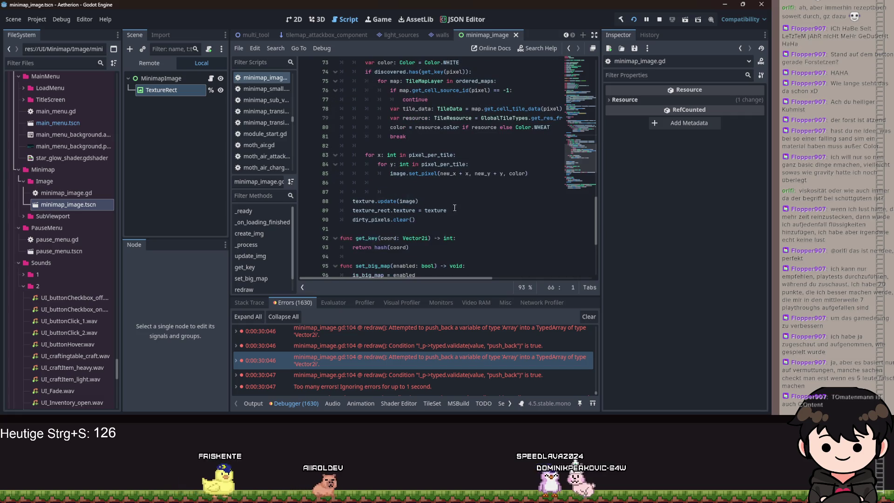
Delete update_img's texture_rect.texture assignment on line 89, save, and run the project with F5
left_click_drag(446, 211, 413, 211)
key("ctrl+shift+k")
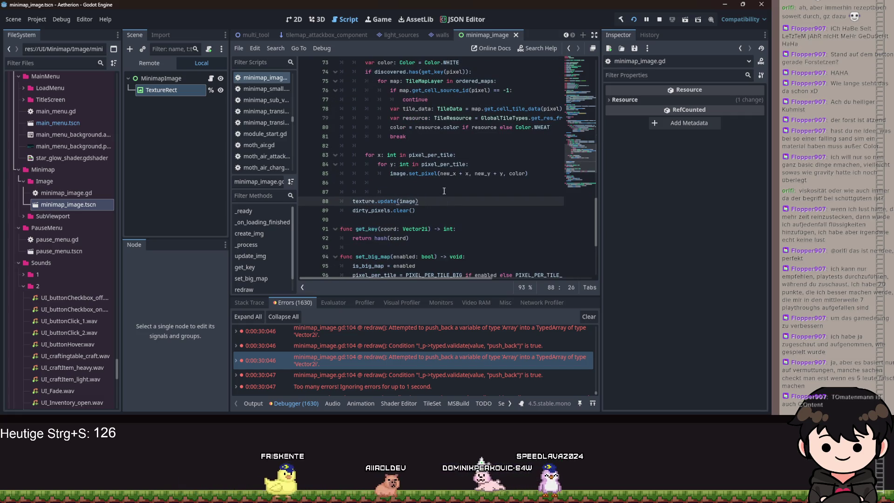
key("ctrl+s")
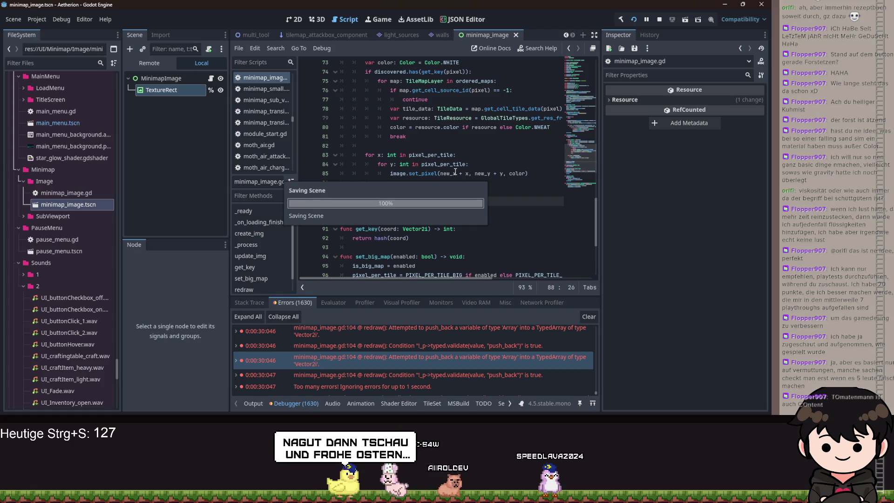
key("Down")
key("ctrl+s")
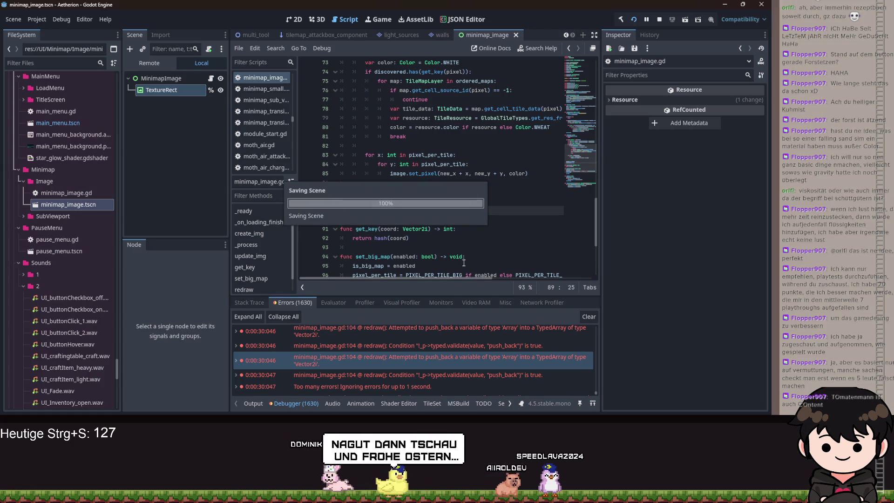
key("F5")
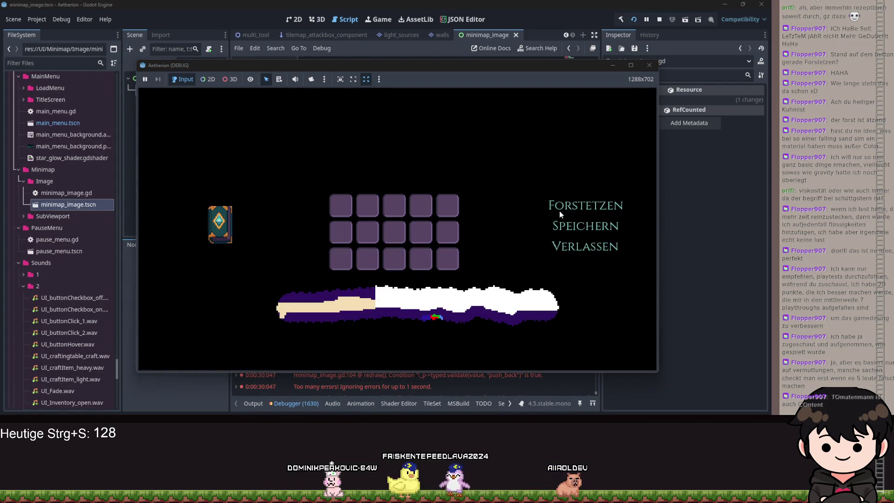
Resume via Forstetzen, toggle the pause menu with Escape, then leave the game for the editor
left_click(558, 211)
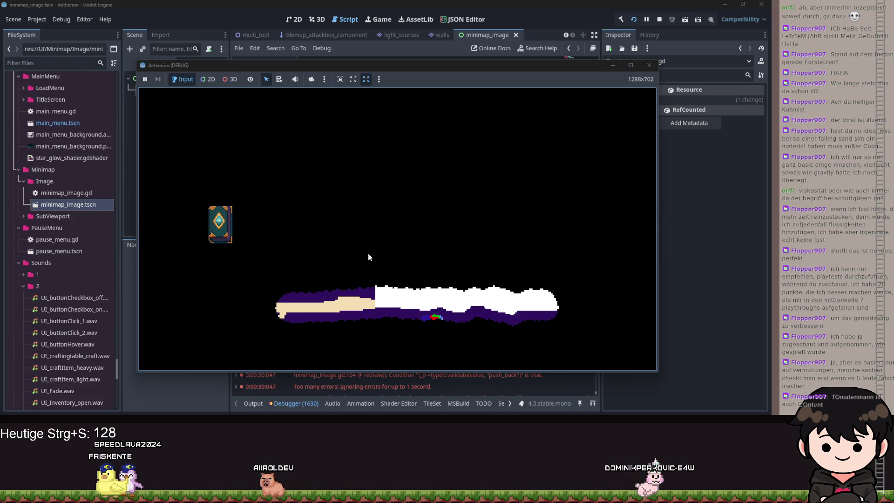
key("Escape")
key("Escape")
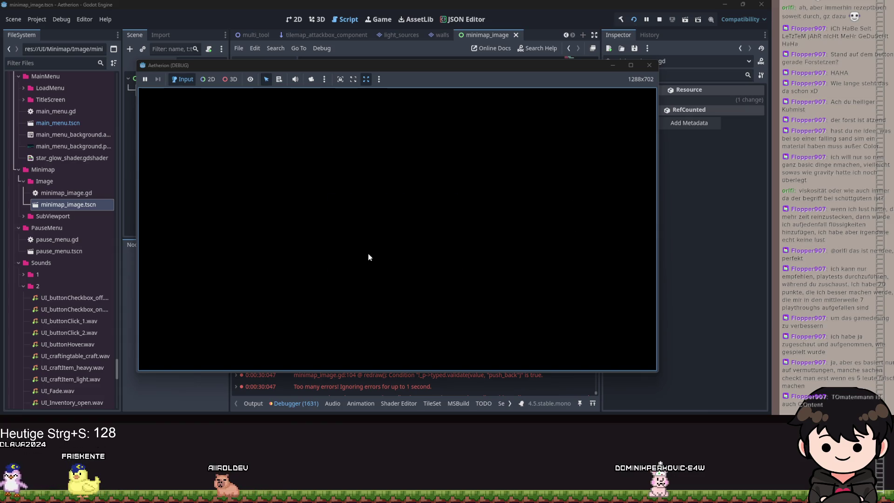
key("Escape")
left_click(606, 68)
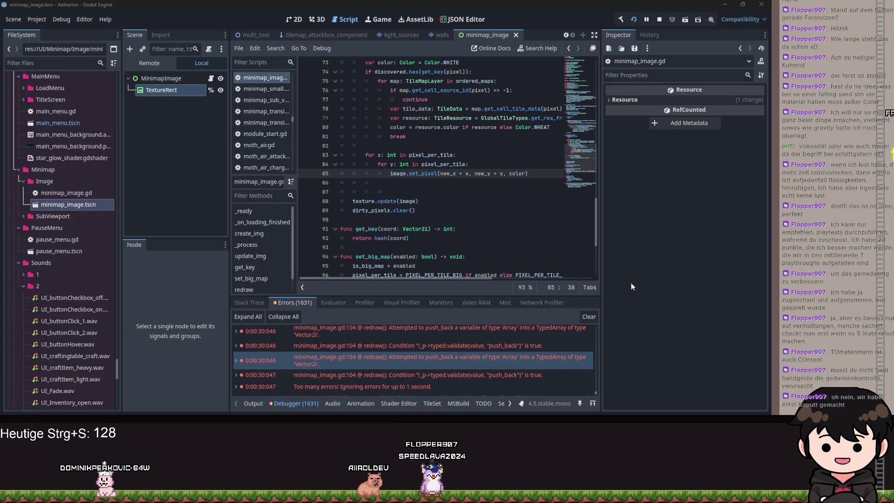
Restore the Aetherion (DEBUG) window from its taskbar preview
scroll(594, 223, "up", 2)
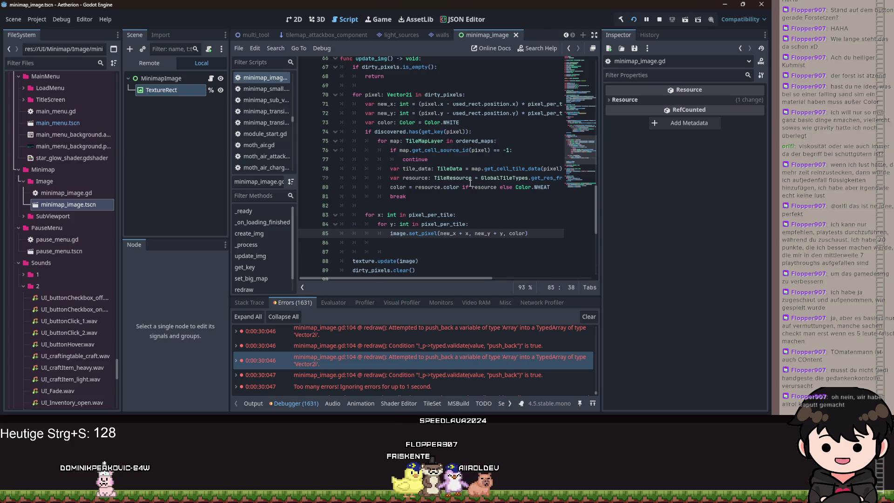
left_click(451, 388)
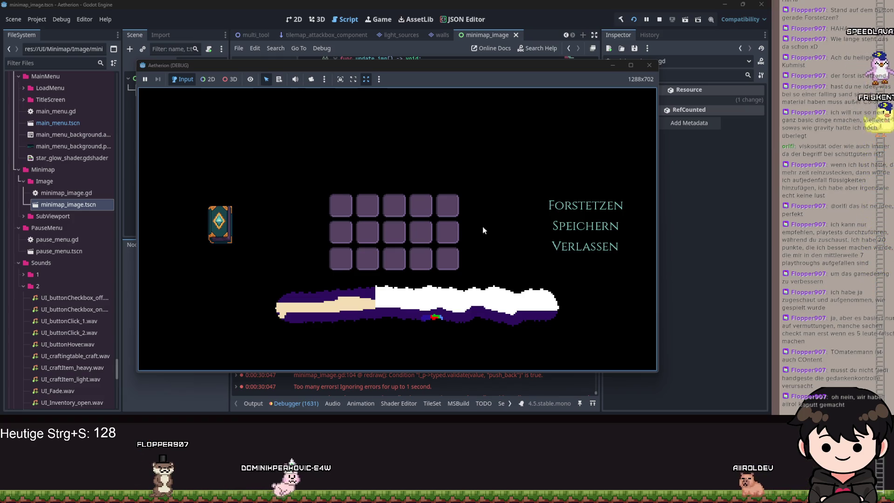
Close the pause menu, play briefly, reopen it with Escape, then close the game window
key("Escape")
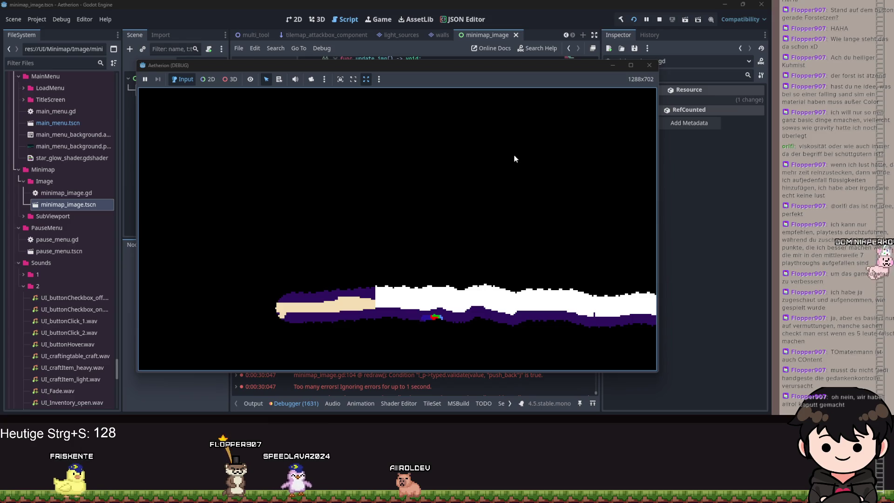
key("Escape")
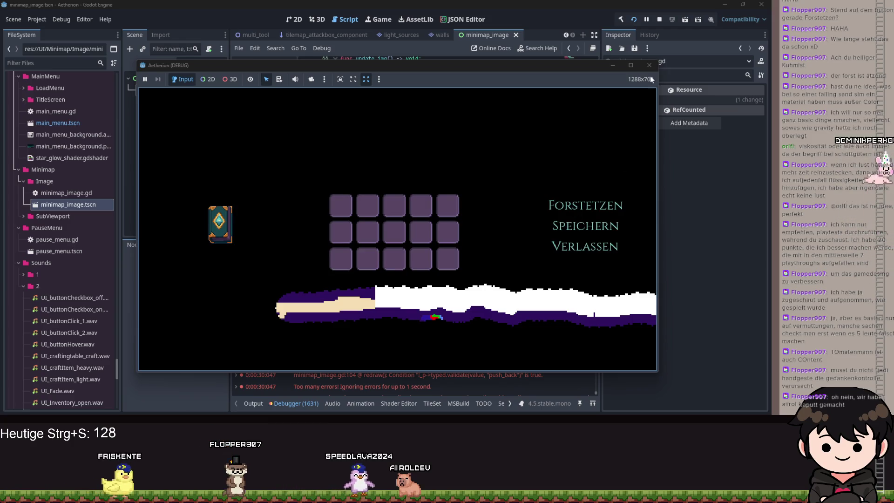
left_click(648, 66)
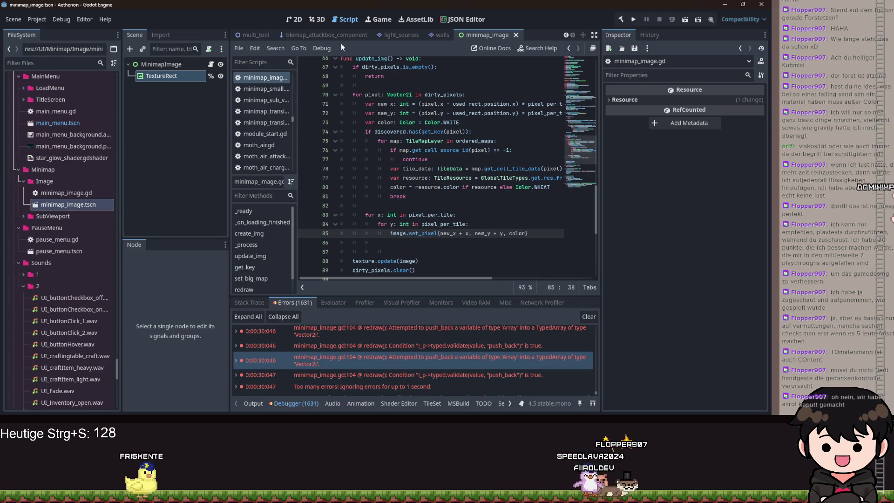
Show minimap_image.tscn's TextureRect in the 2D workspace, then bring up the Windows notification panel
key("ctrl+F1")
scroll(389, 137, "up", 7)
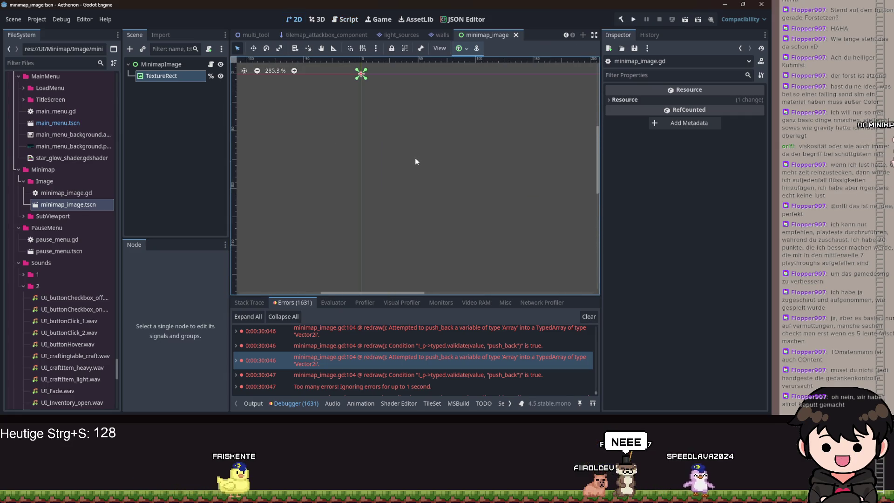
scroll(450, 192, "down", 8)
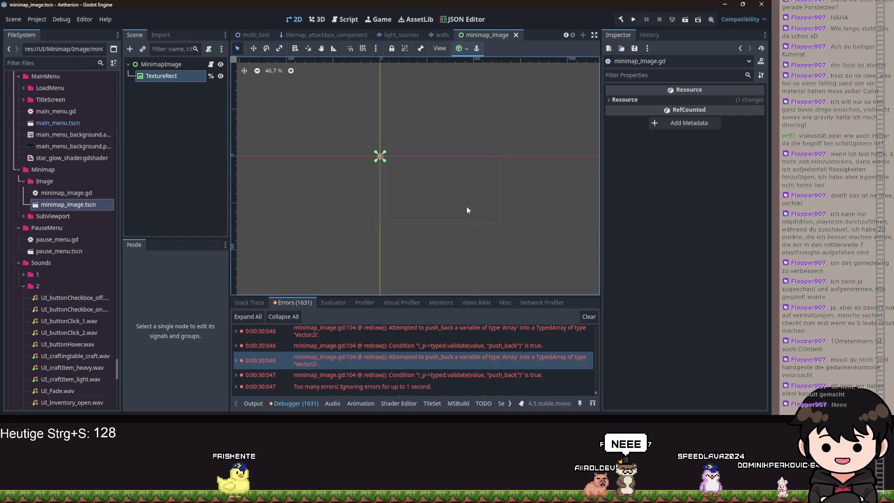
scroll(493, 222, "up", 5)
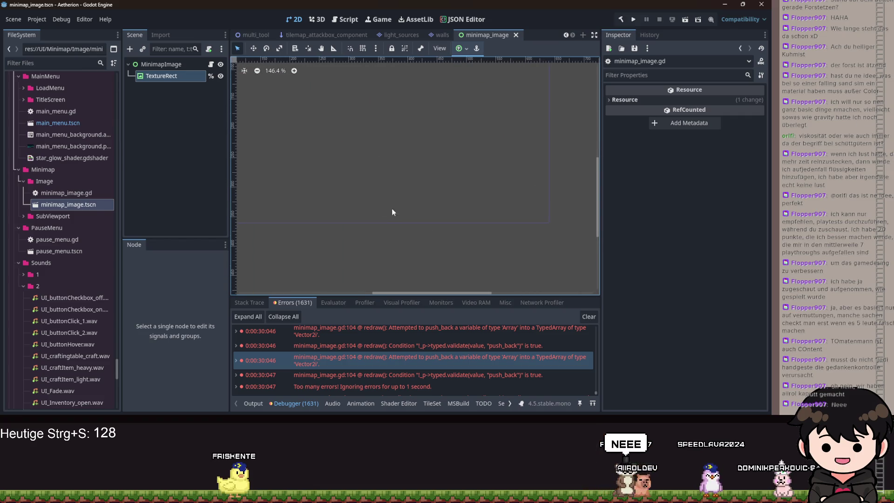
scroll(392, 211, "down", 3)
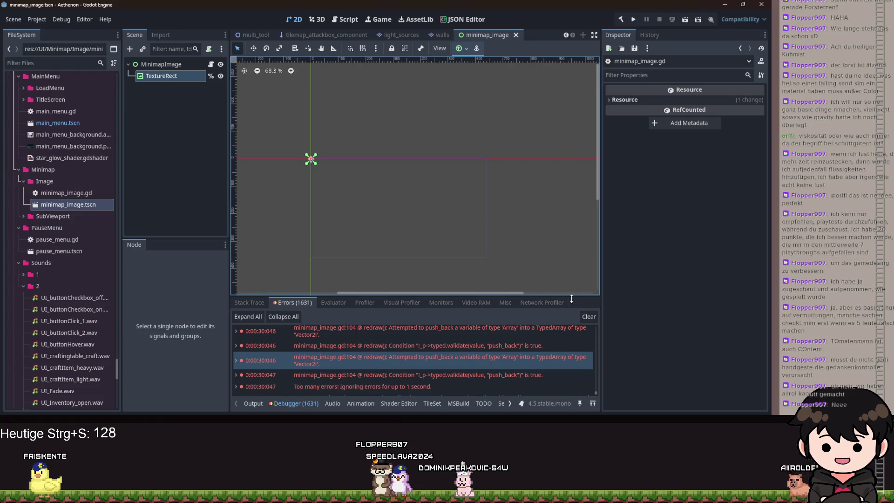
key("super+n")
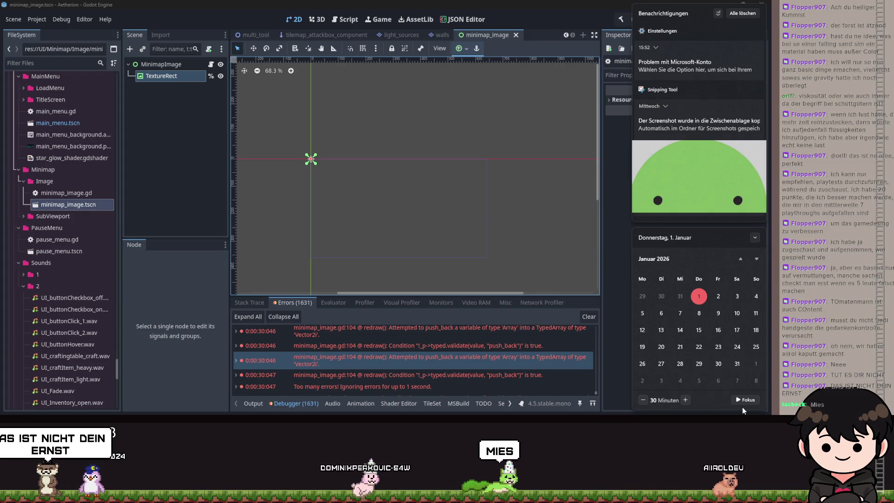
Save the current work and dismiss the Windows notifications and calendar panel
key("ctrl+s")
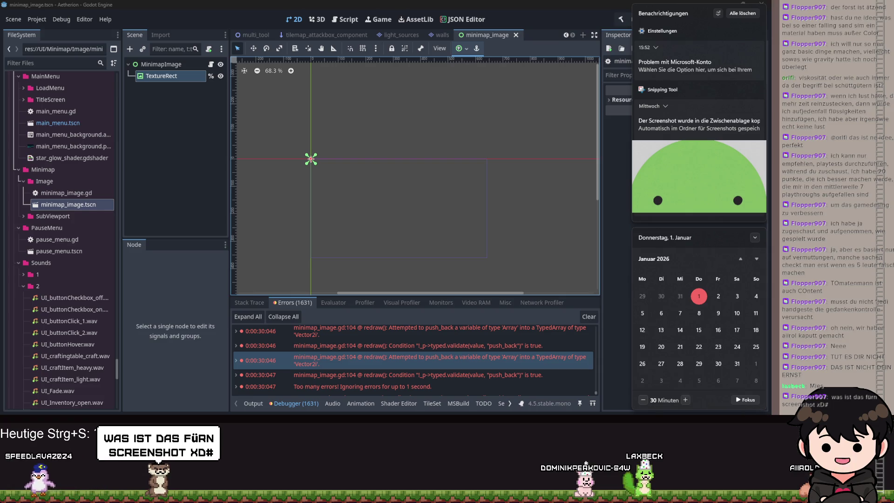
key("Escape")
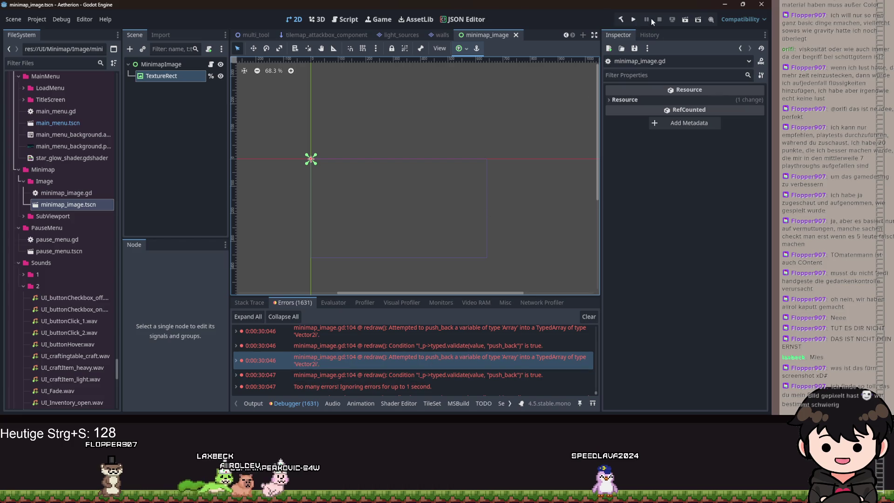
Launch Aetherion, get past the title screen, and load Spielstand 1 from Spiel Laden
left_click(631, 23)
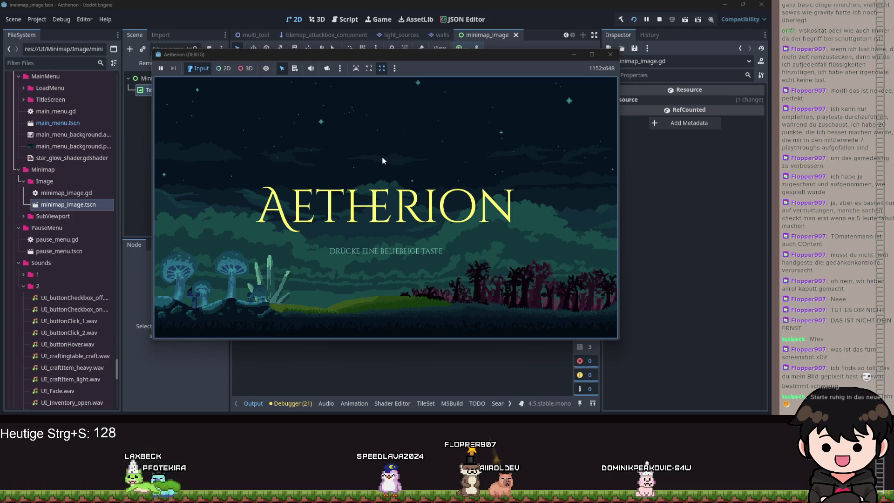
left_click(395, 152)
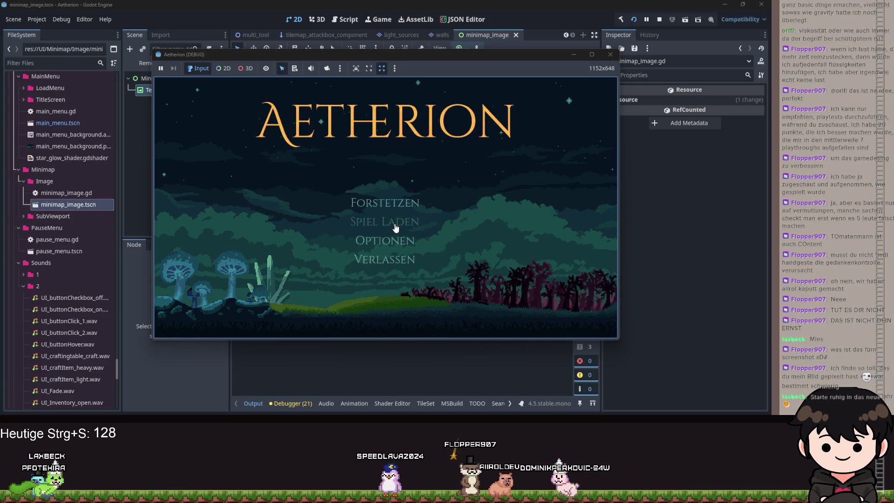
left_click(395, 228)
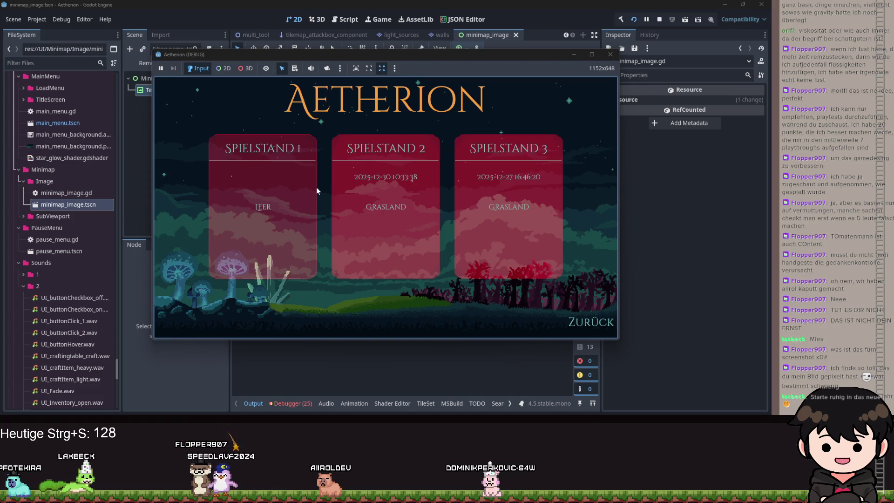
left_click(316, 190)
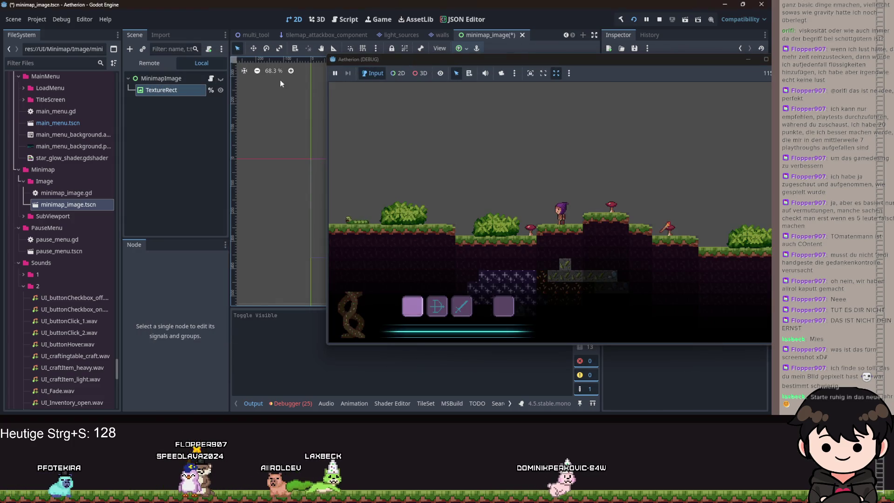
Move the Aetherion game window left and maximize it to fill the screen
left_click_drag(597, 64, 342, 77)
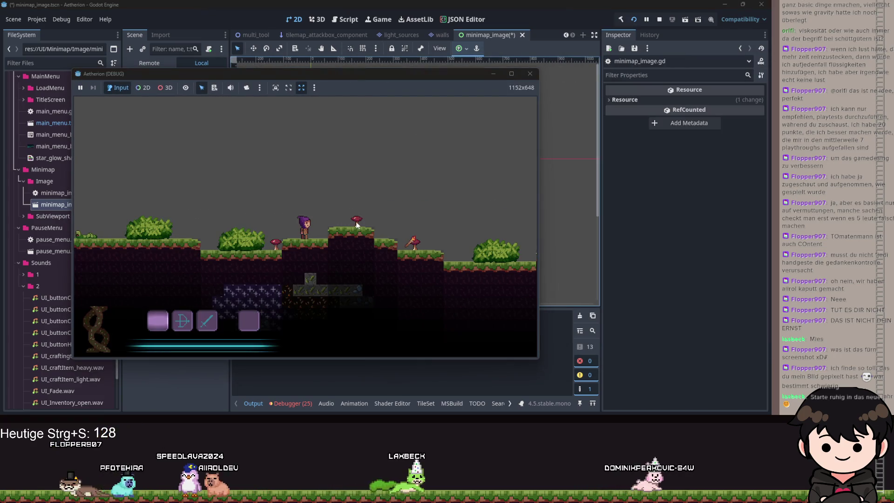
key("d")
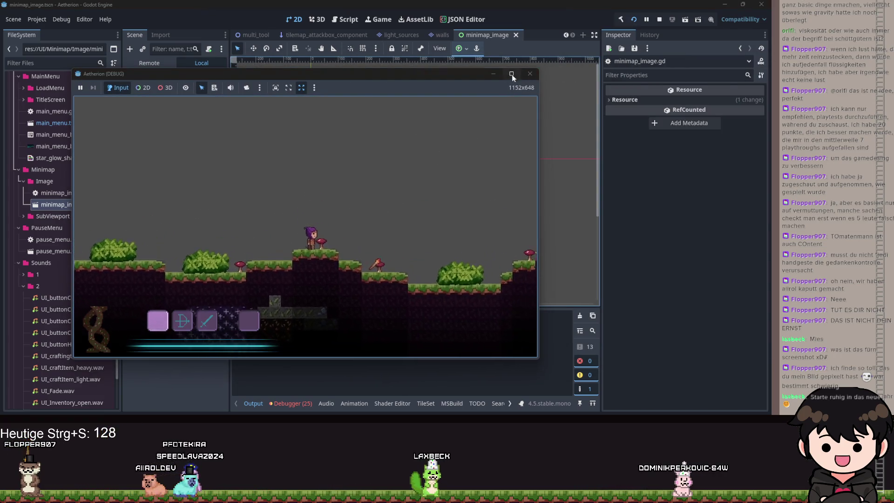
left_click(511, 75)
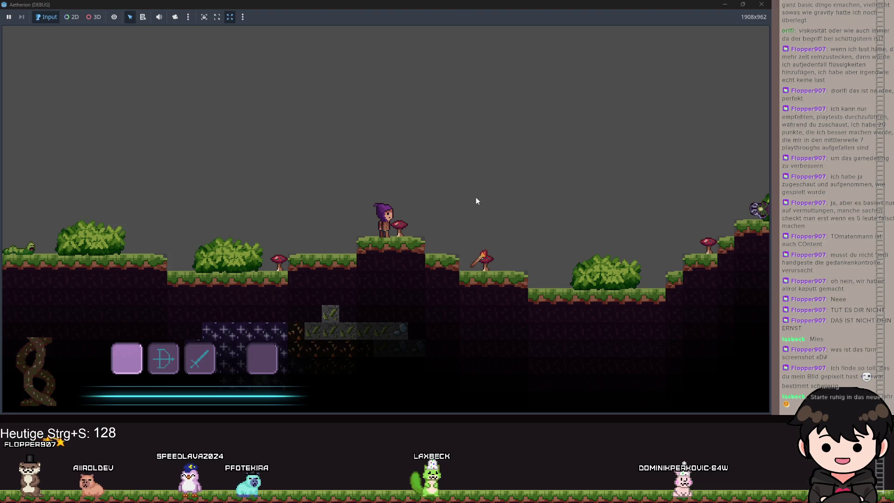
Run and jump the character right to pick up the ground item, equipping it in hotbar slot 4
key("space")
key("d")
key("d")
key("space")
key("space")
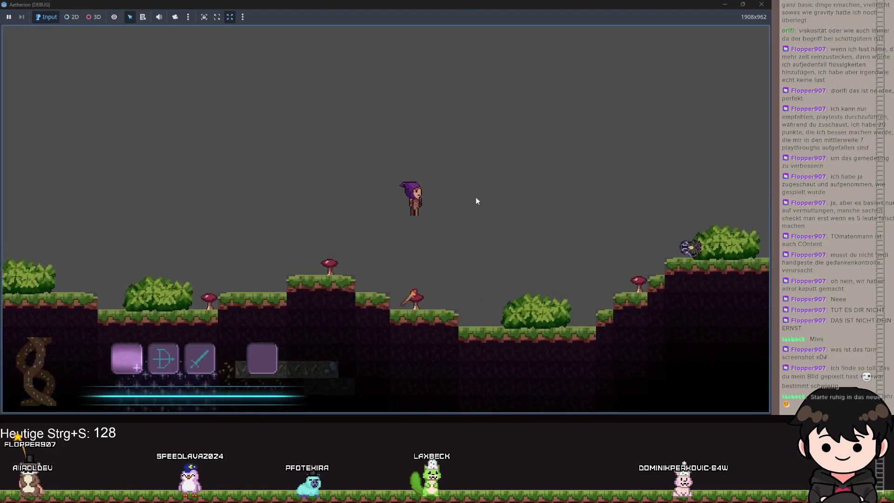
key("d")
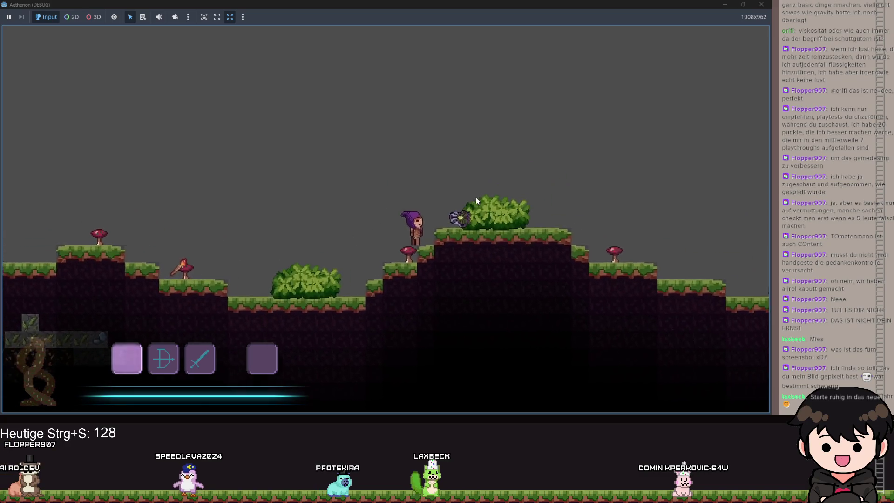
key("space")
key("3")
key("d")
key("4")
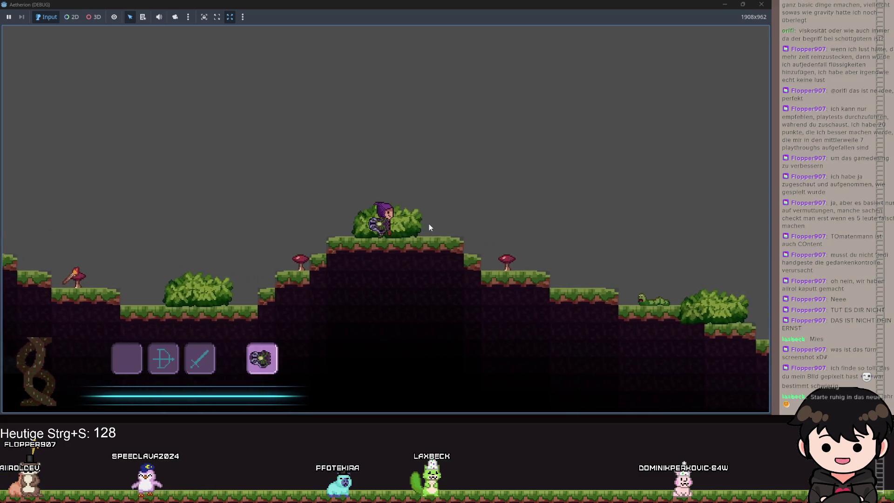